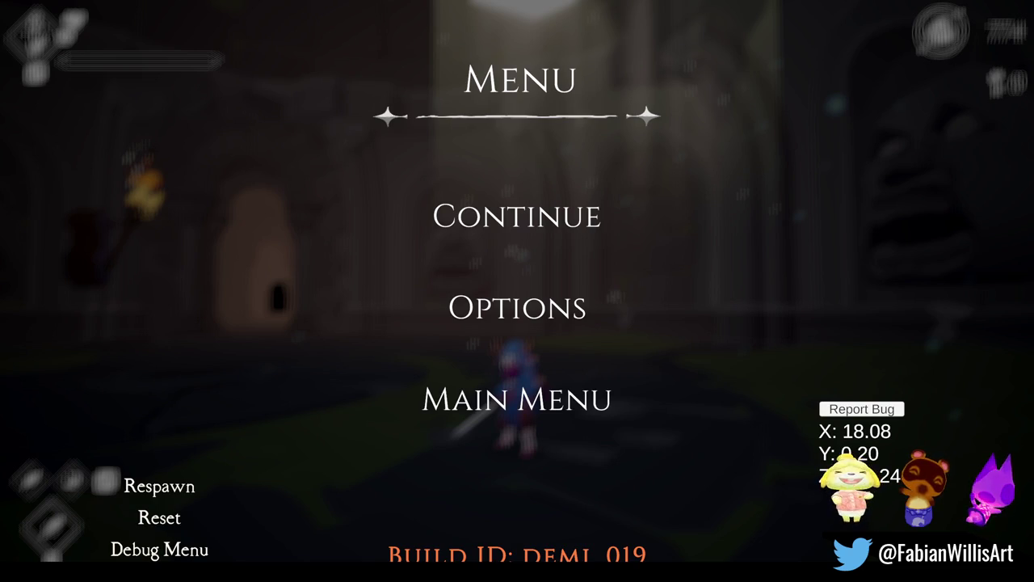
Leave the fullscreen game and stop Play mode to return to the editor
click(525, 227)
key(Escape)
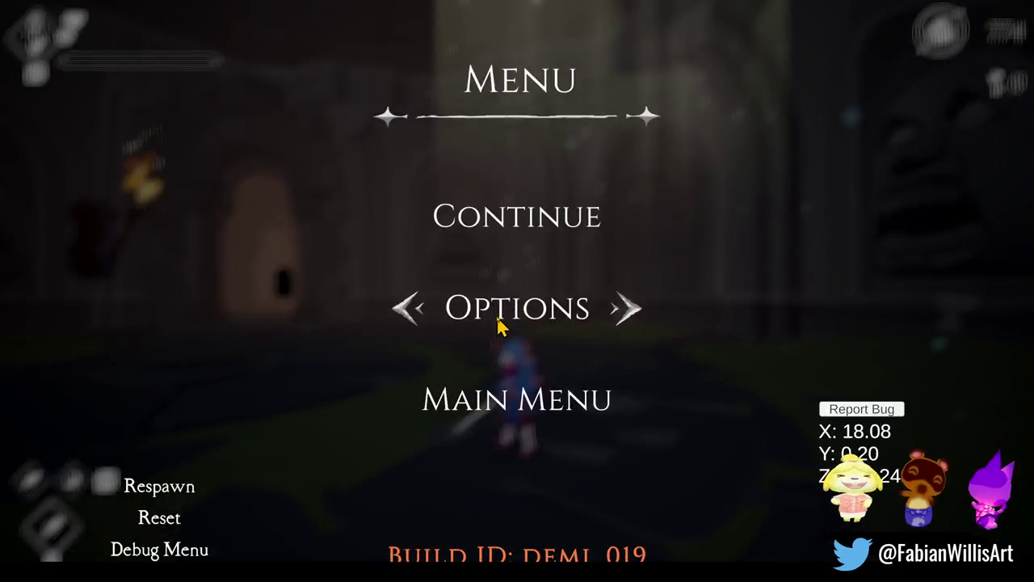
key(F11)
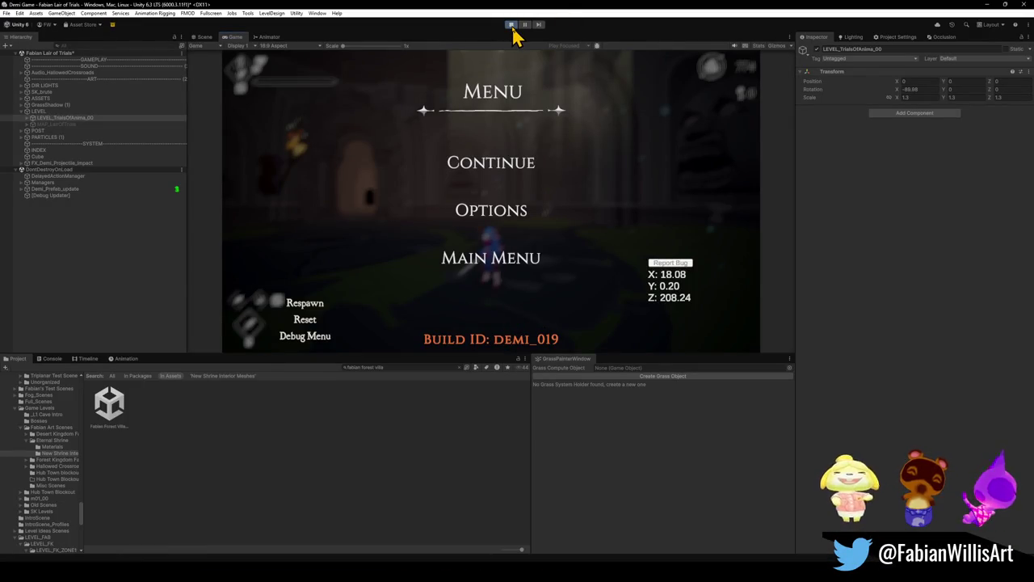
click(512, 24)
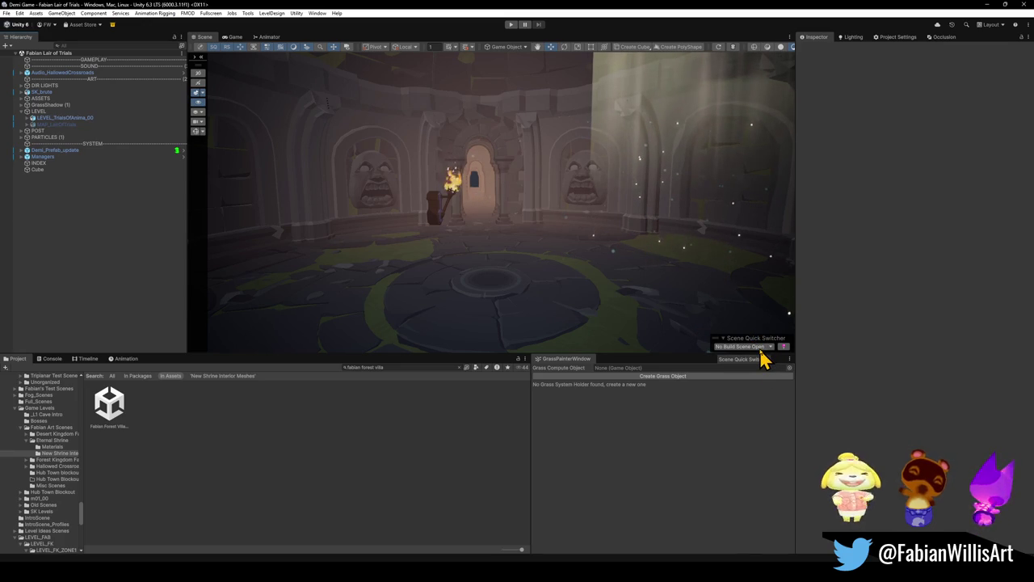
click(762, 350)
Switch to 26_Final_Boss and additively load the Fabian Forest Village Art scene
click(762, 346)
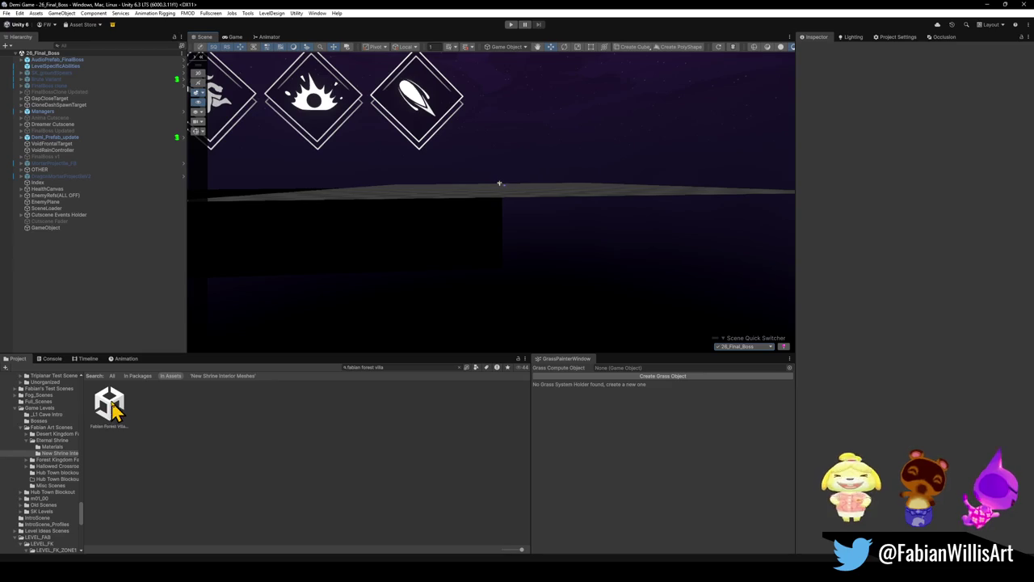
drag(108, 411, 89, 335)
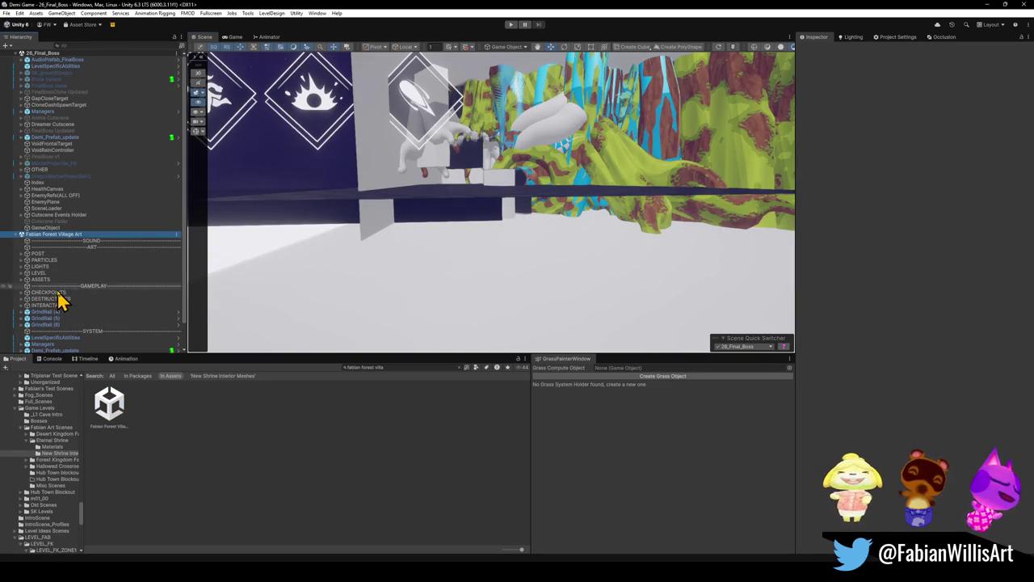
Drag the GAMEPLAY, SYSTEM, ART and SOUND divider rows into the 26_Final_Boss scene
click(72, 287)
ctrl+click(79, 331)
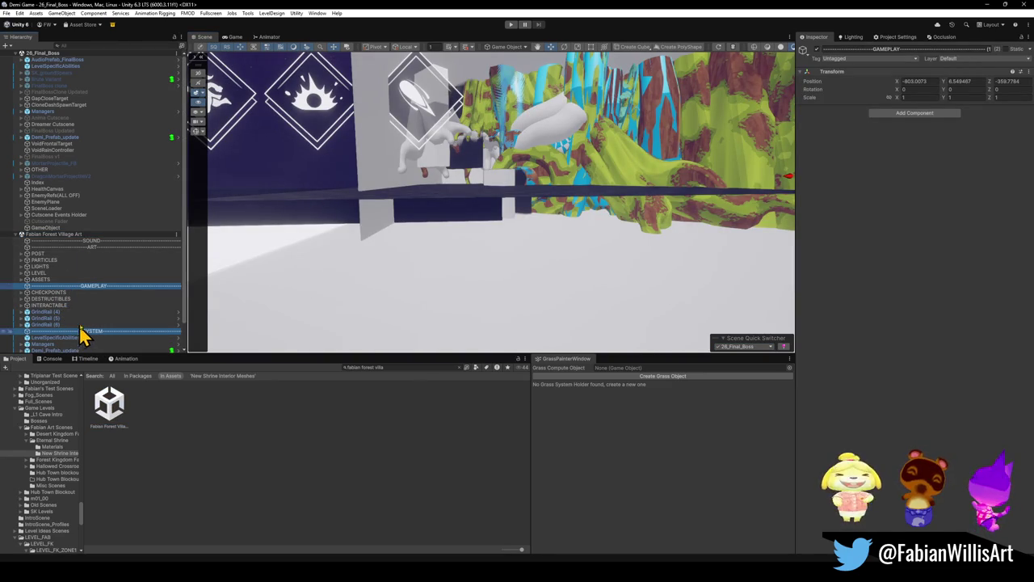
ctrl+click(96, 248)
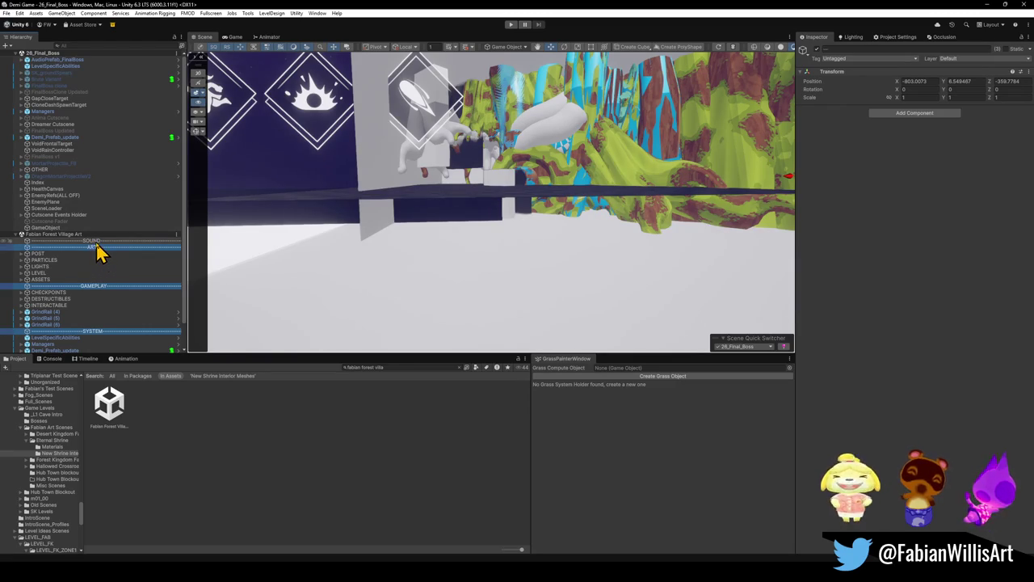
ctrl+click(101, 241)
scroll(99, 265, down, 2)
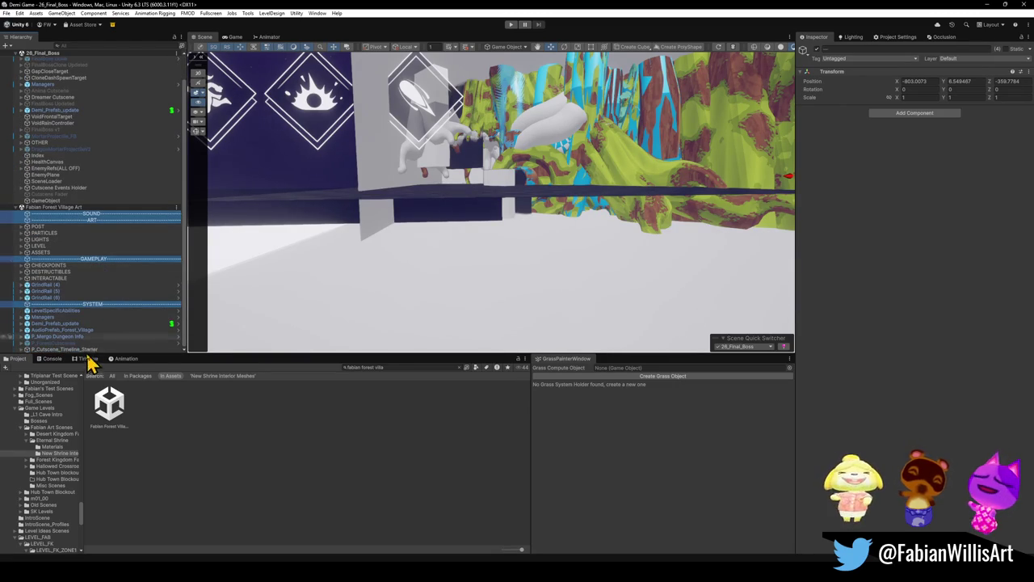
drag(106, 300, 69, 208)
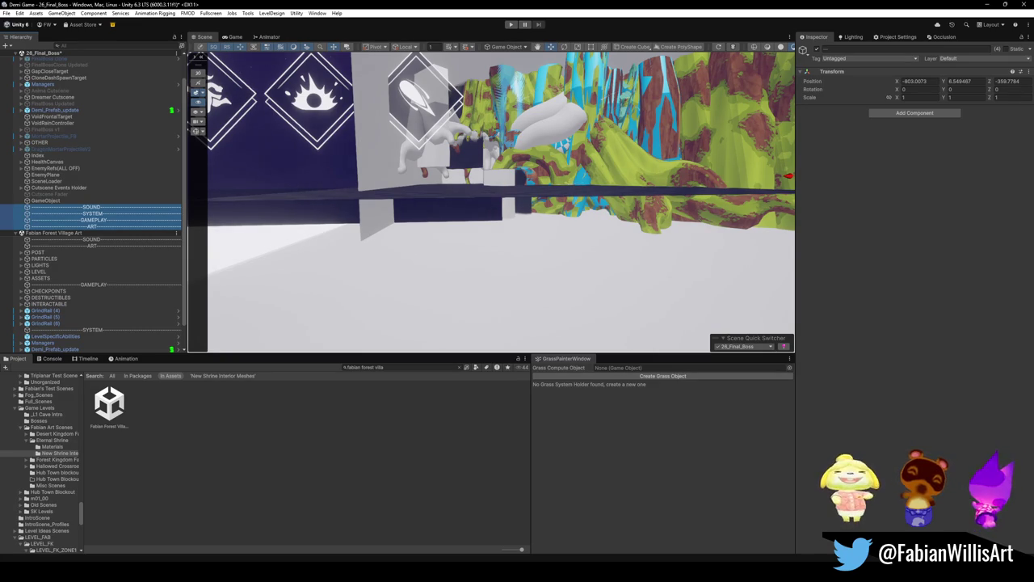
key(alt+Tab)
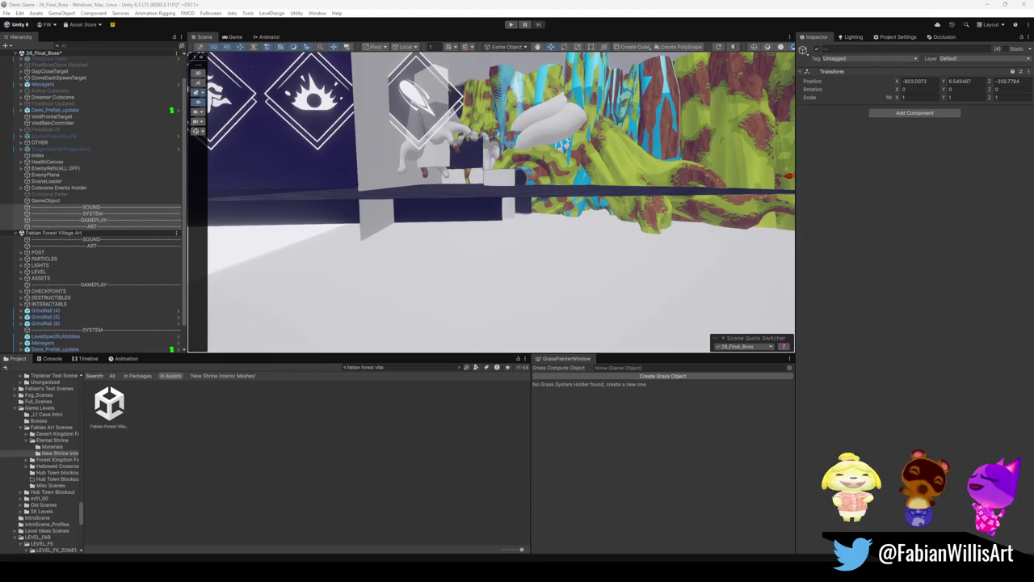
right_click(86, 234)
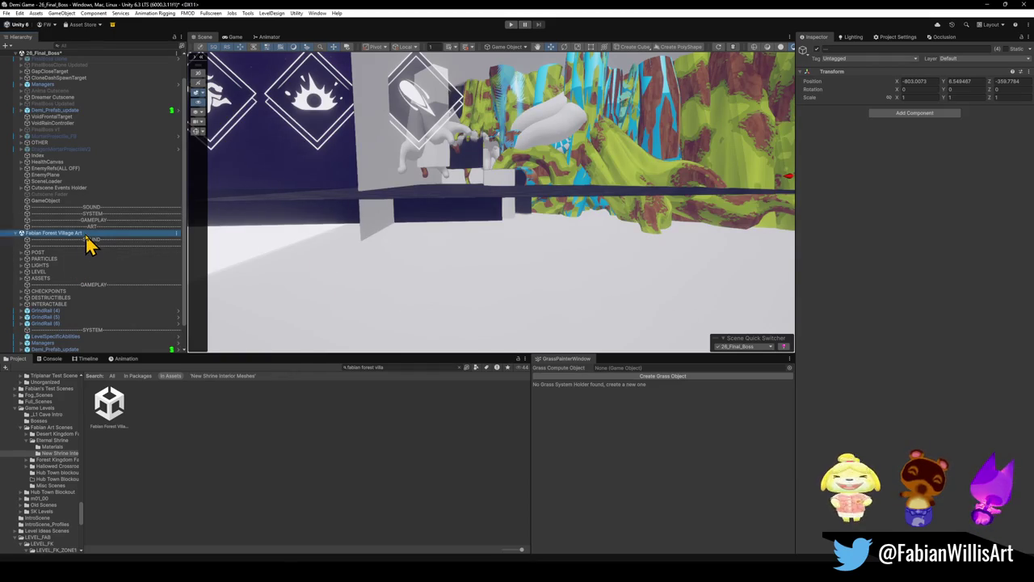
Unload the Fabian Forest Village Art scene
click(126, 281)
click(127, 292)
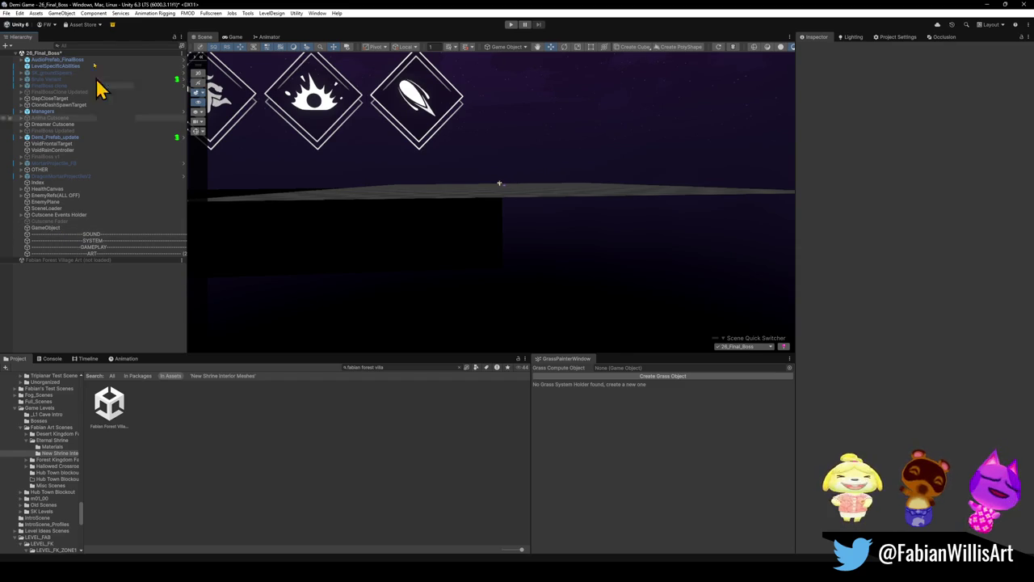
click(58, 228)
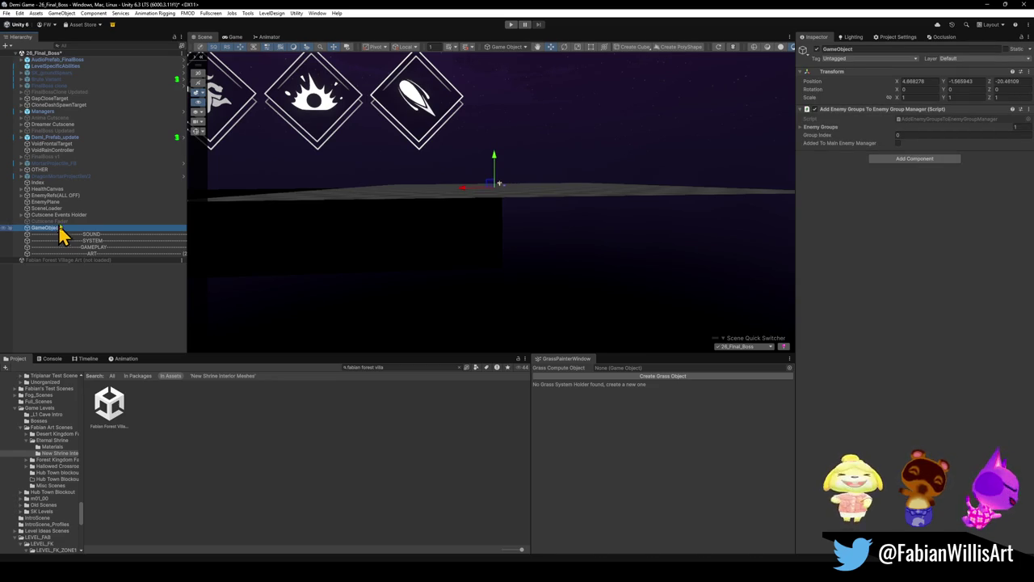
Move Demi_Prefab_update to the bottom, SceneLoader under SYSTEM and OTHER under ART
click(133, 139)
mouse_move(132, 143)
mouse_down()
mouse_move(76, 145)
mouse_move(92, 257)
mouse_move(113, 257)
mouse_move(102, 259)
mouse_up()
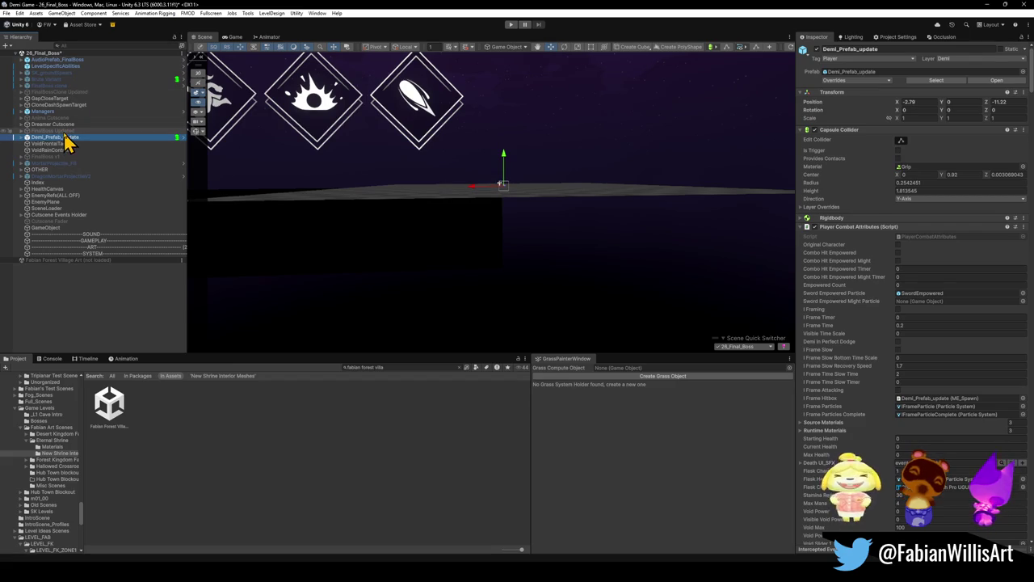
drag(64, 133, 90, 260)
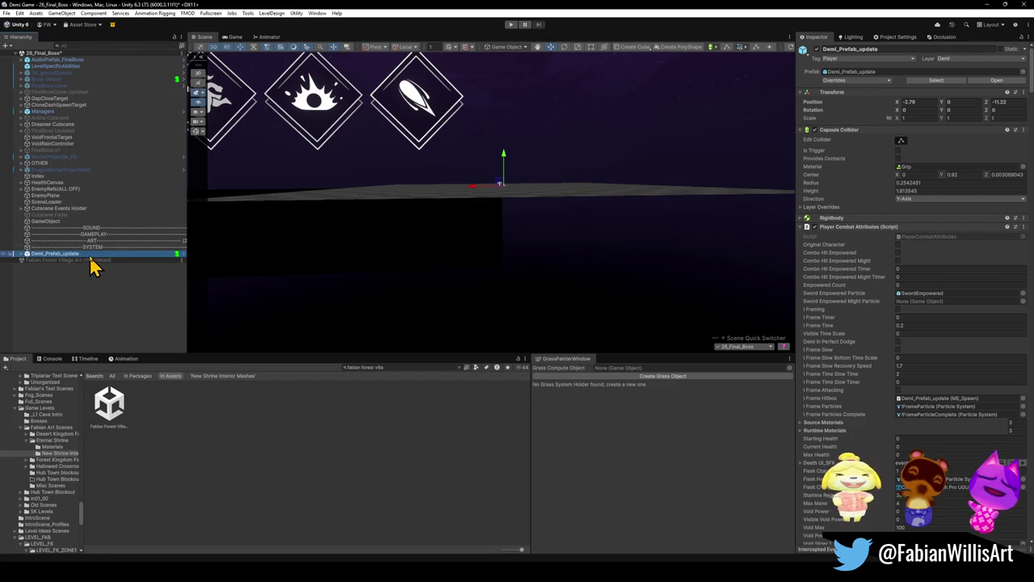
click(59, 210)
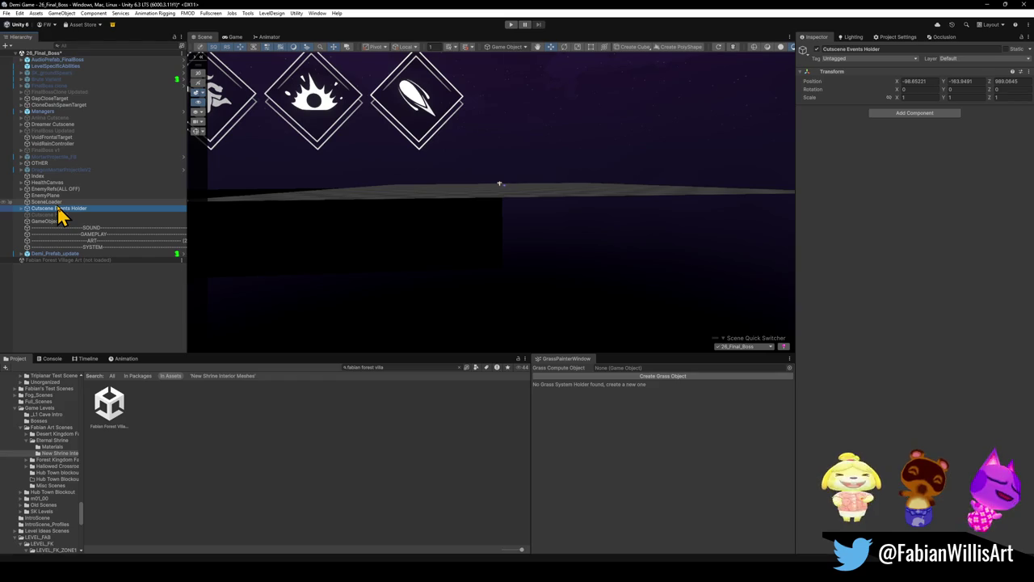
click(59, 203)
mouse_move(59, 203)
mouse_down()
mouse_move(89, 267)
mouse_move(86, 252)
mouse_up()
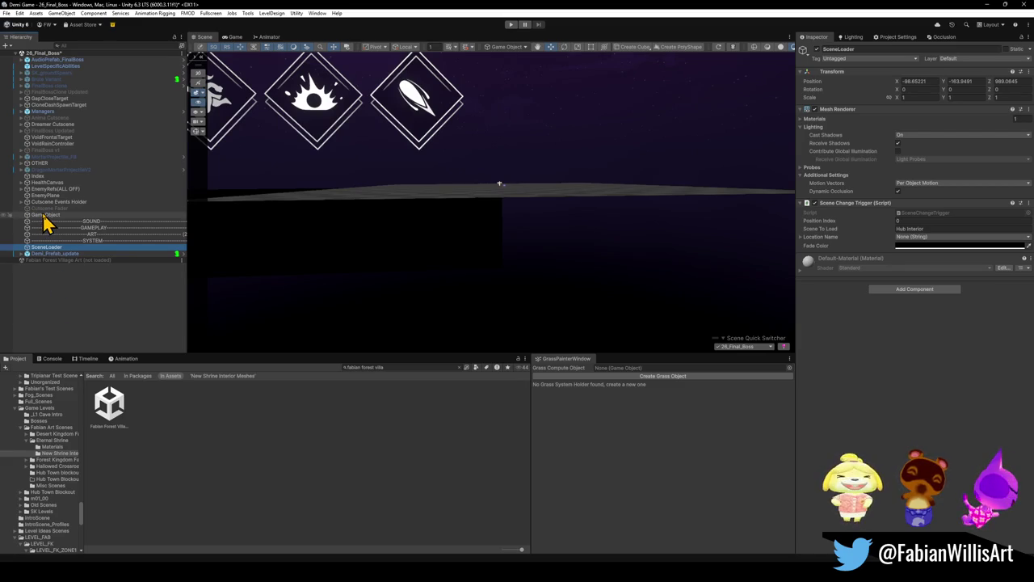
click(76, 126)
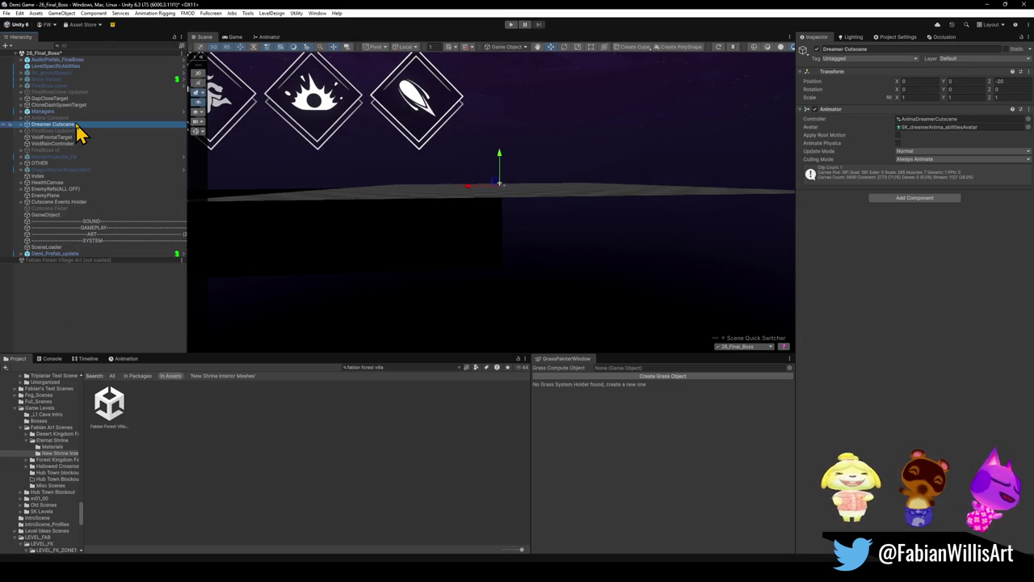
click(21, 164)
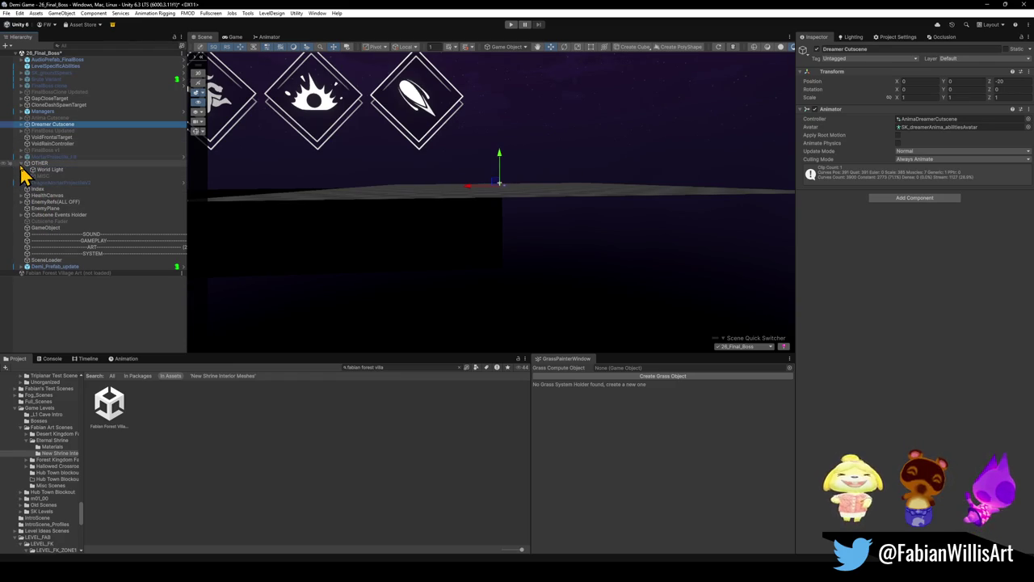
click(21, 165)
drag(46, 164, 87, 240)
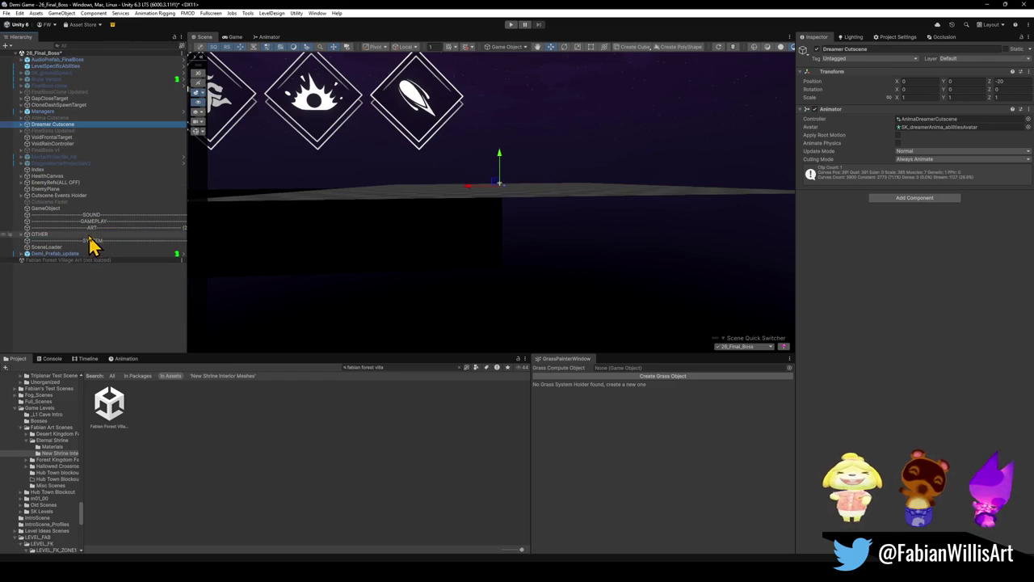
Move HealthCanvas, EnemyRefs, EnemyPlane and Cutscene Events Holder under the GAMEPLAY divider
click(45, 177)
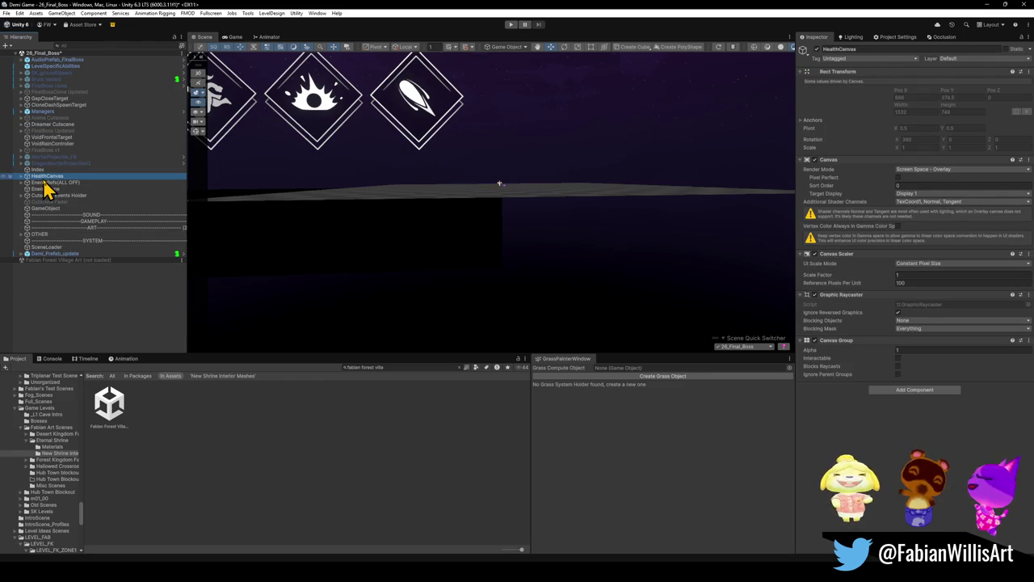
ctrl+click(56, 182)
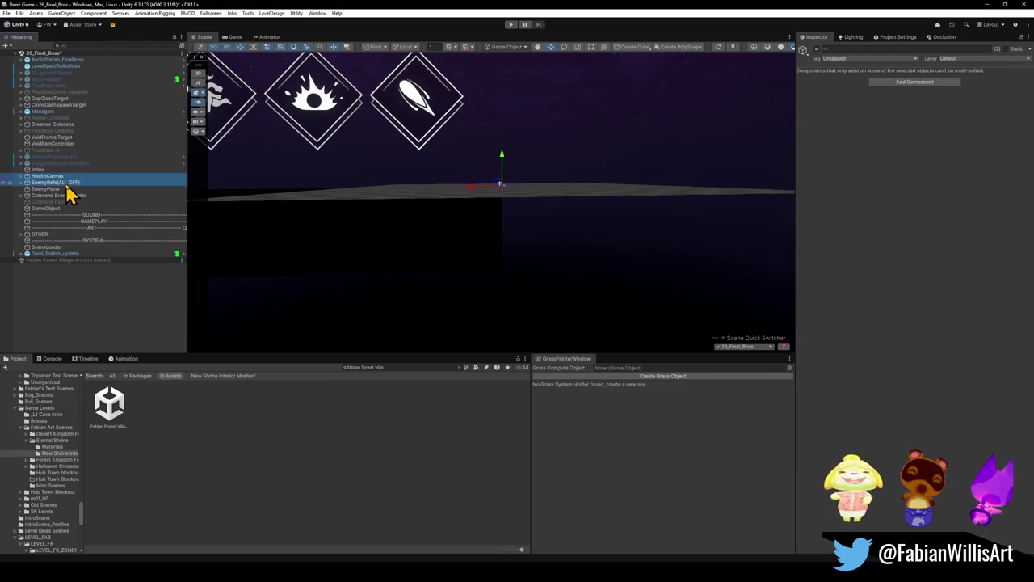
ctrl+click(58, 189)
ctrl+click(63, 196)
drag(108, 207, 94, 223)
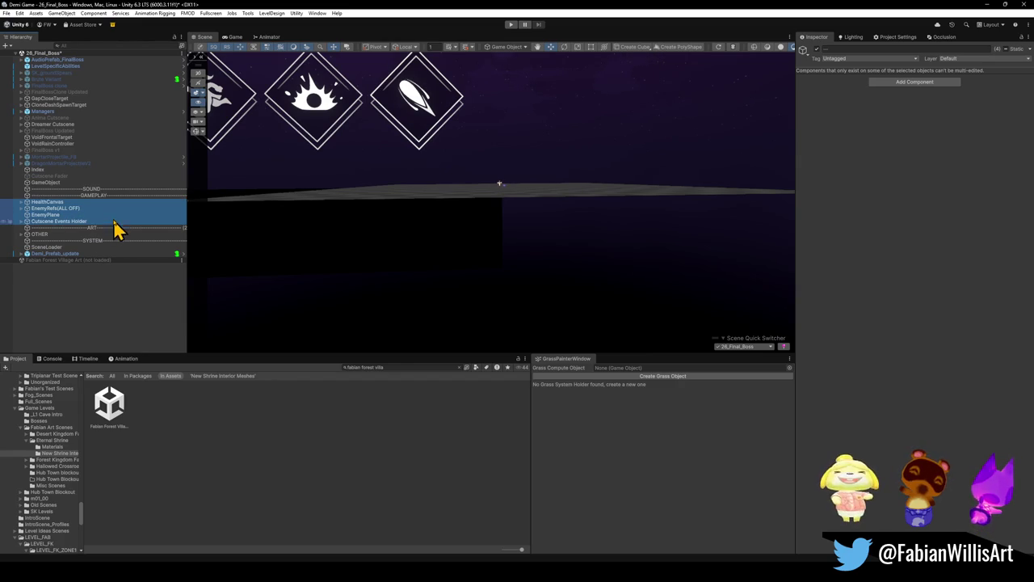
click(50, 177)
Place Cutscene Fader, GameObject and the three FinalBoss objects under GAMEPLAY; Index at the bottom
mouse_move(71, 183)
mouse_down()
mouse_move(72, 229)
mouse_move(61, 225)
mouse_up()
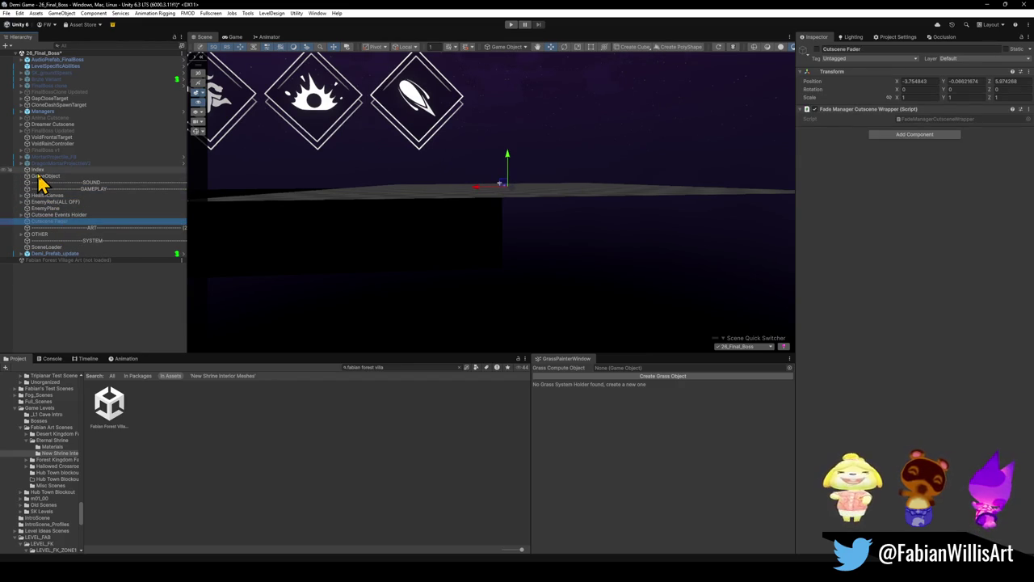
mouse_move(38, 172)
mouse_down()
mouse_move(69, 243)
mouse_move(51, 267)
mouse_up()
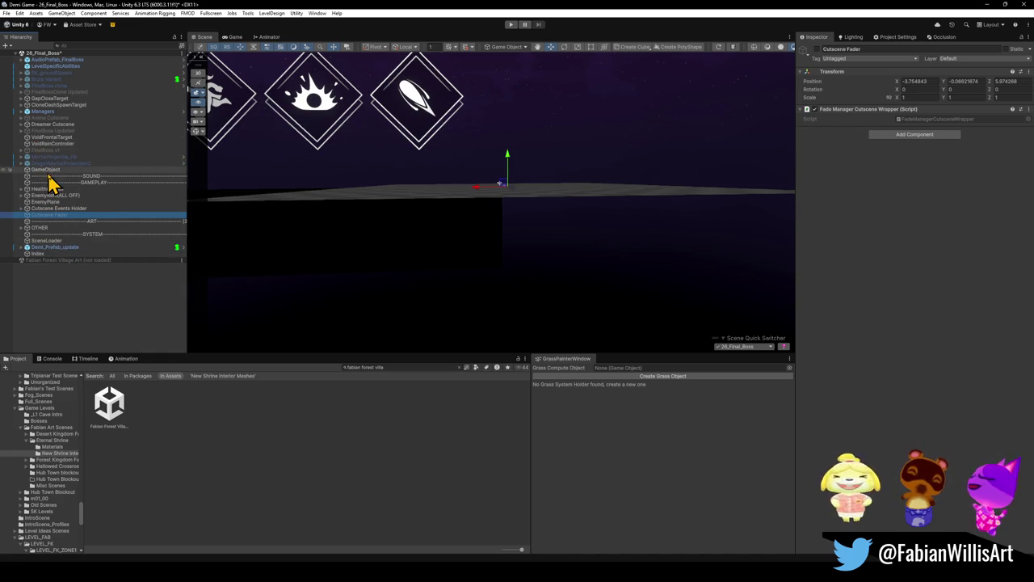
click(49, 170)
drag(57, 174, 78, 221)
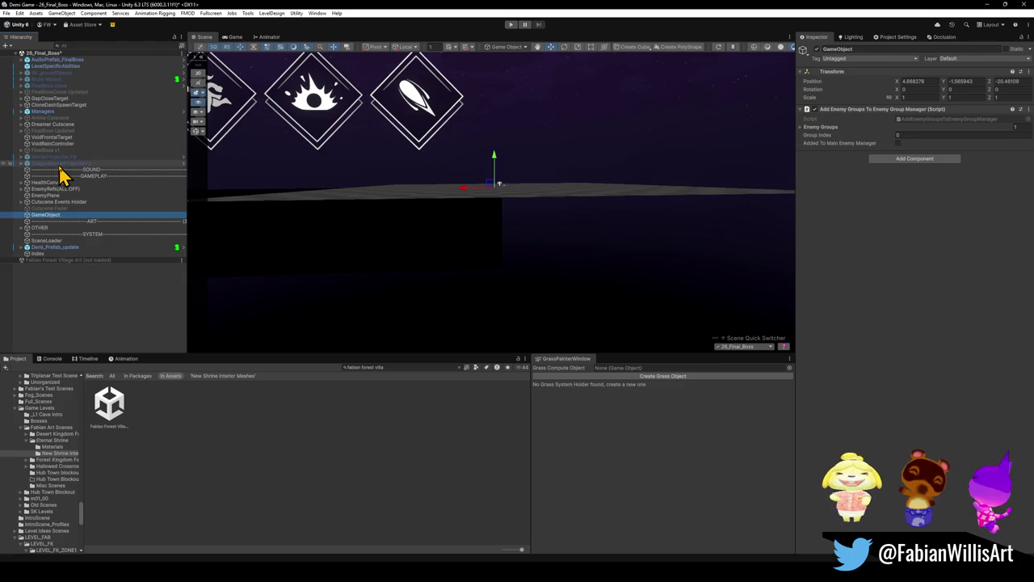
click(58, 164)
ctrl+click(63, 157)
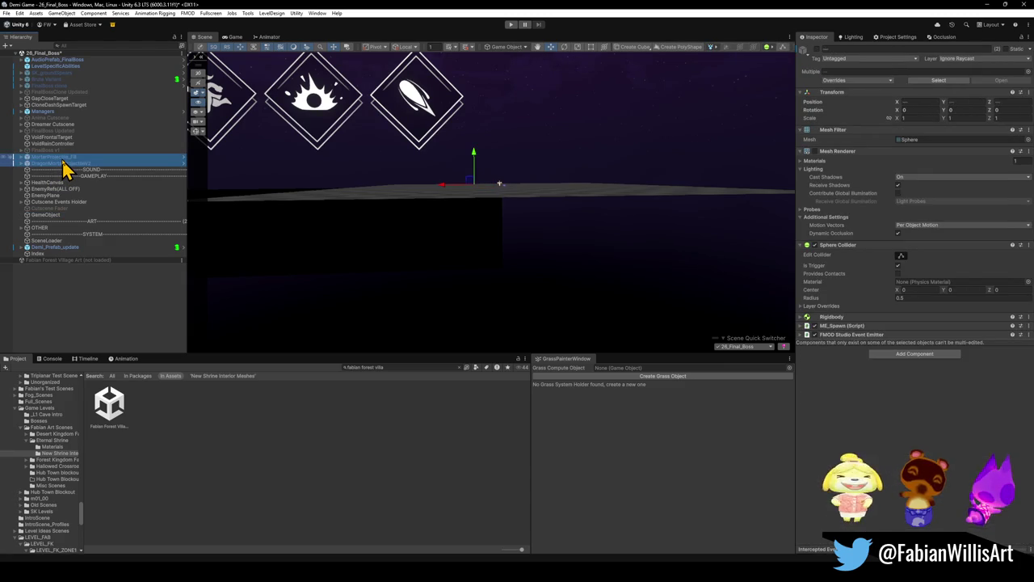
key(shift+Up)
mouse_move(59, 160)
mouse_down()
mouse_move(86, 214)
mouse_move(67, 223)
mouse_up()
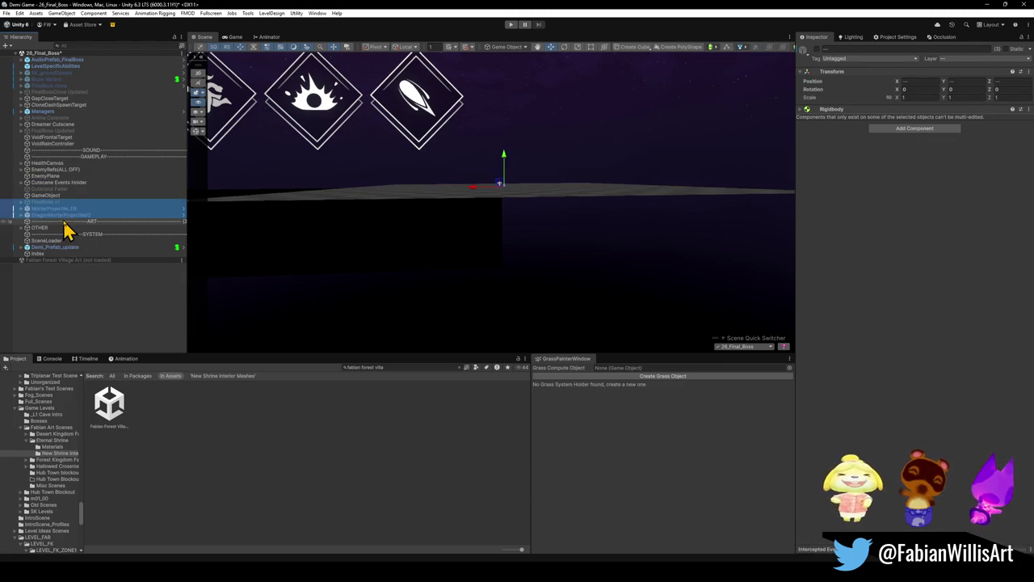
Move the void target and Dreamer Cutscene objects lower, and Managers into SYSTEM
click(55, 145)
key(shift+Up)
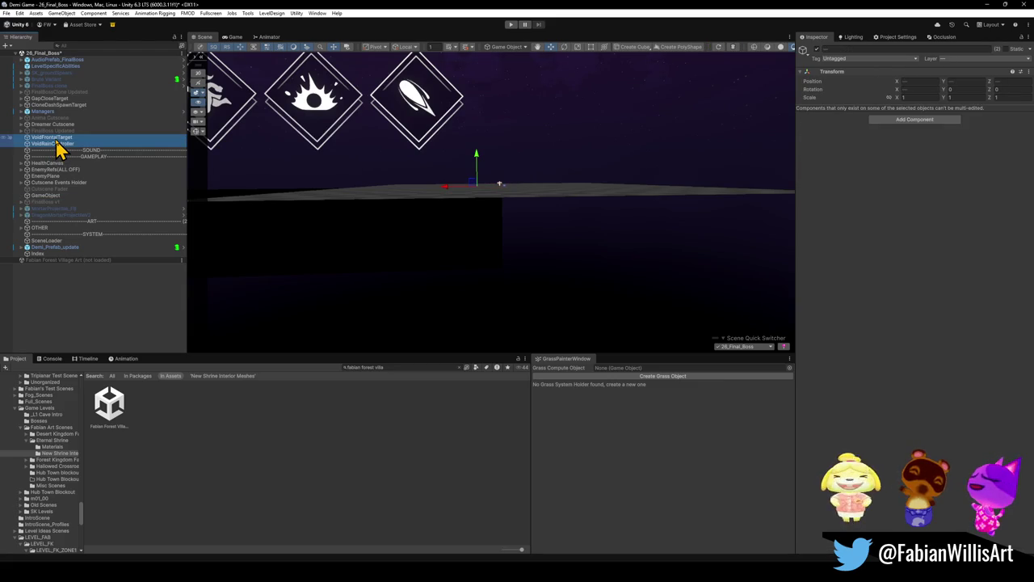
key(shift+Up)
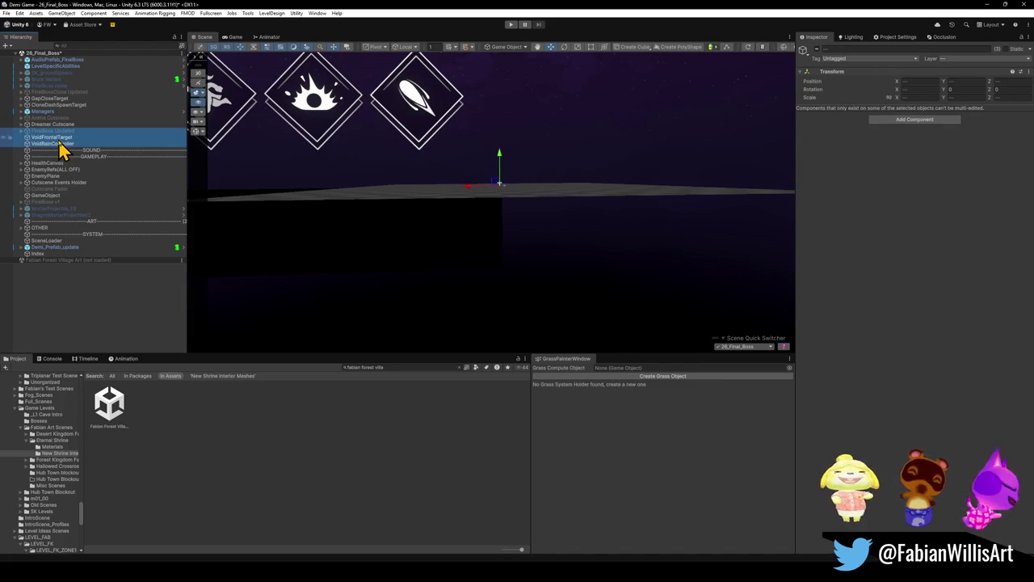
drag(98, 219, 83, 222)
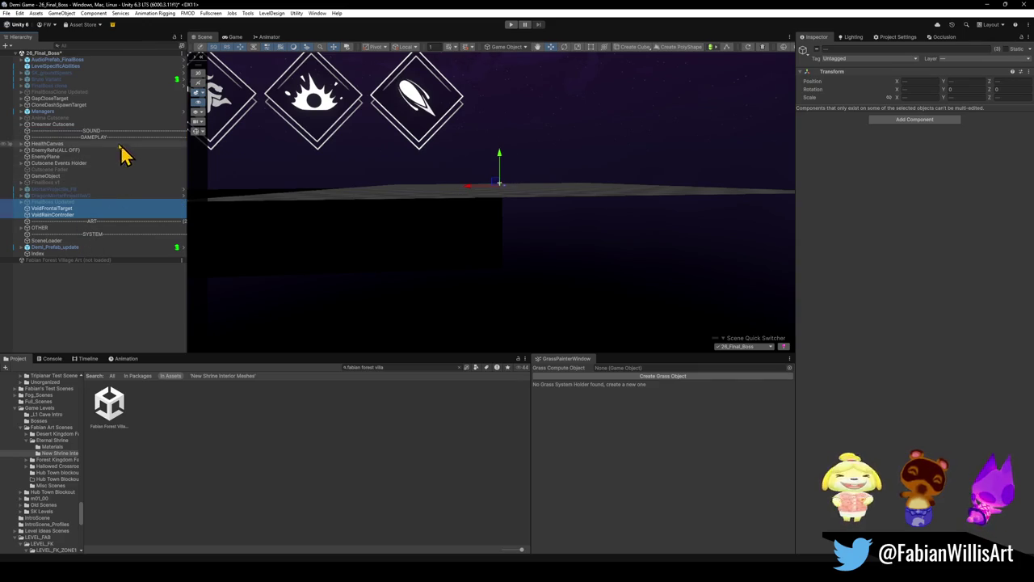
click(65, 126)
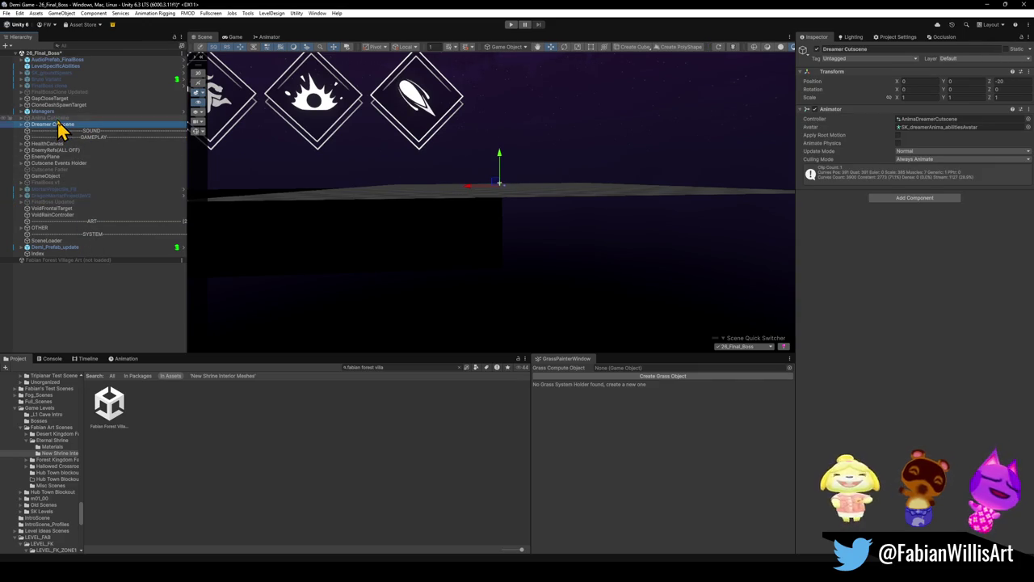
key(shift+Up)
key(ctrl+z)
key(ctrl+z)
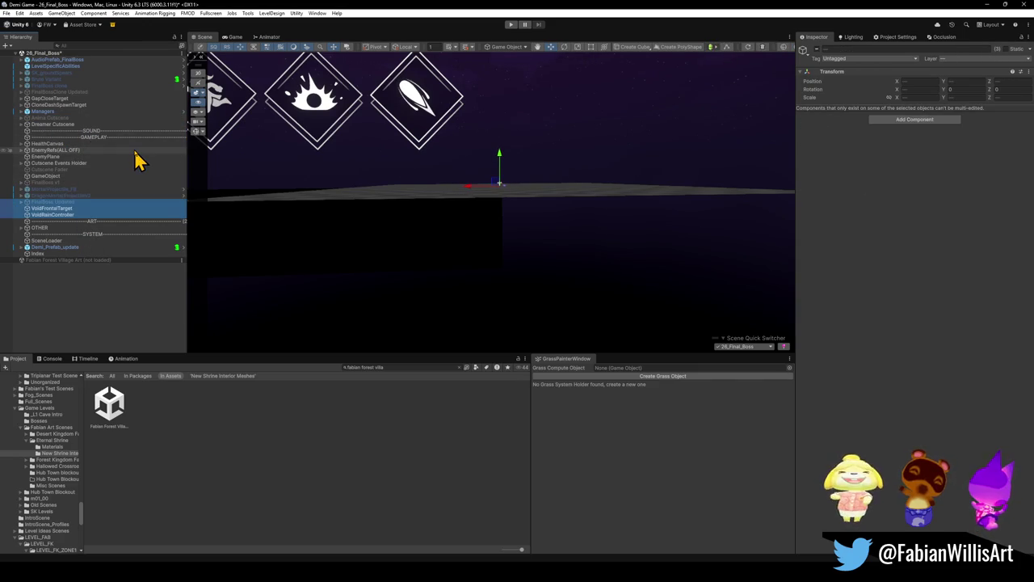
click(58, 125)
key(shift+Up)
key(shift+Up)
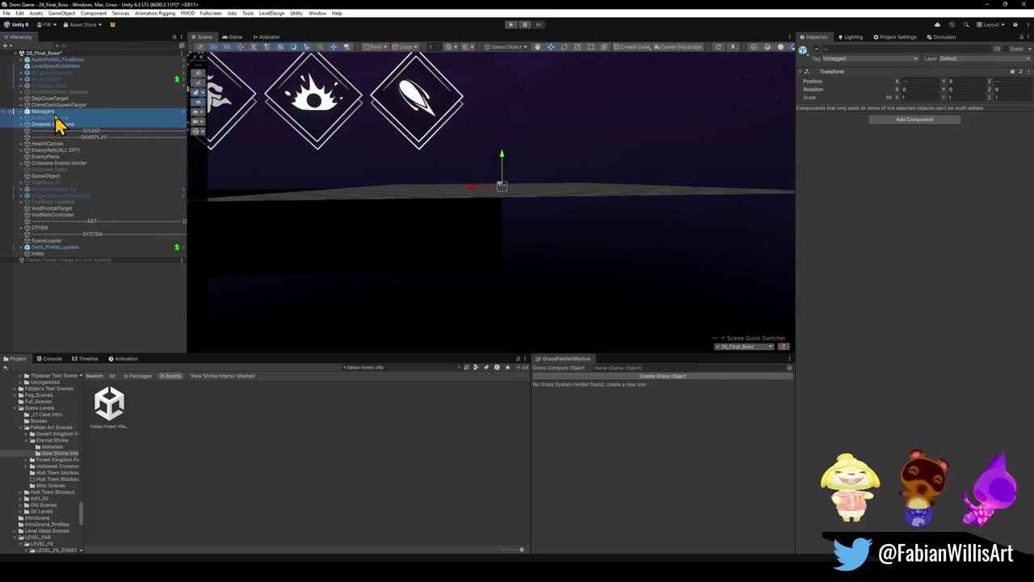
drag(60, 127, 62, 224)
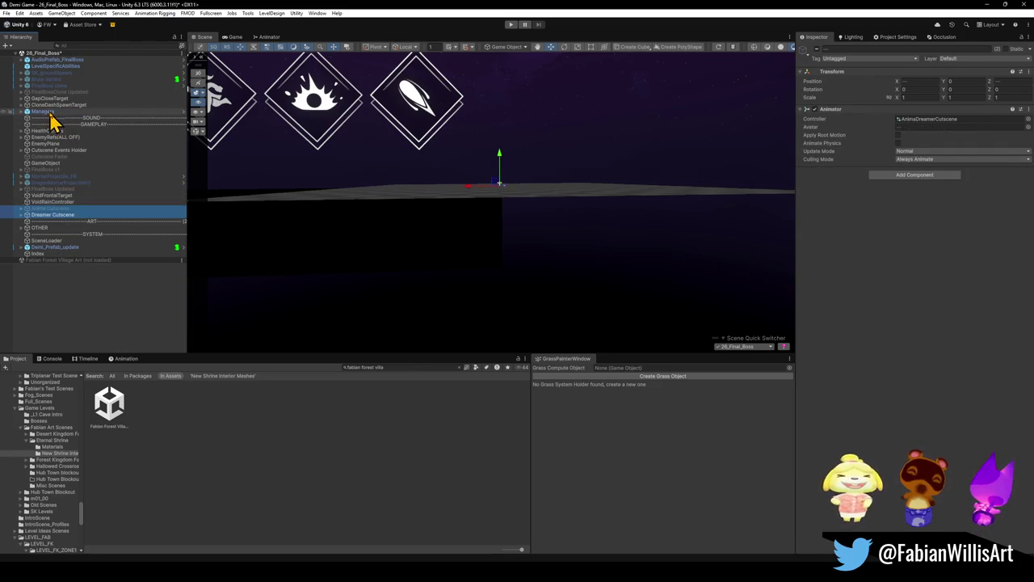
click(50, 113)
mouse_move(51, 121)
mouse_down()
mouse_move(86, 213)
mouse_move(50, 246)
mouse_up()
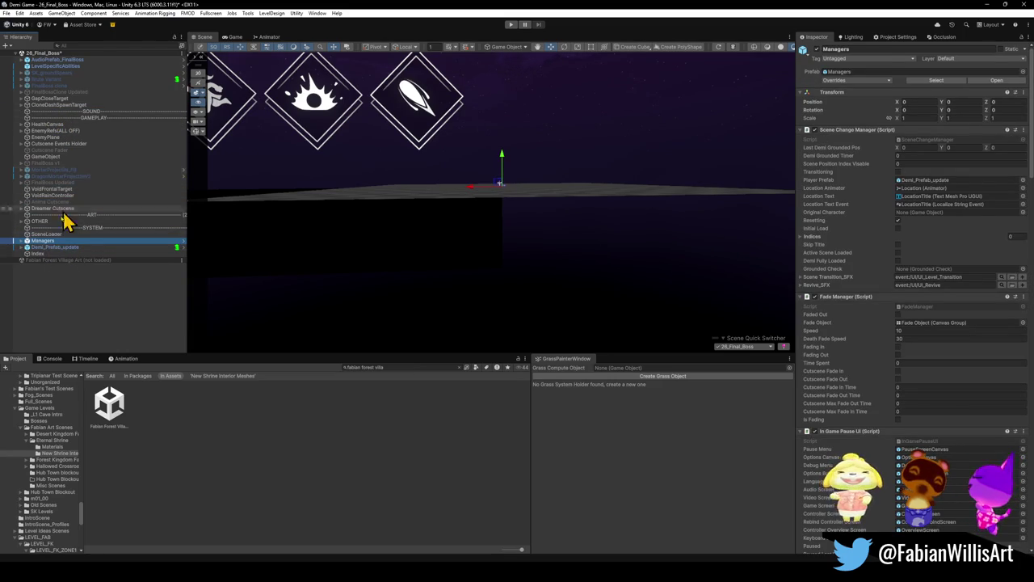
Move six targets below Dreamer Cutscene, LevelSpecificAbilities into SYSTEM, AudioPrefab_FinalBoss under SOUND
click(70, 105)
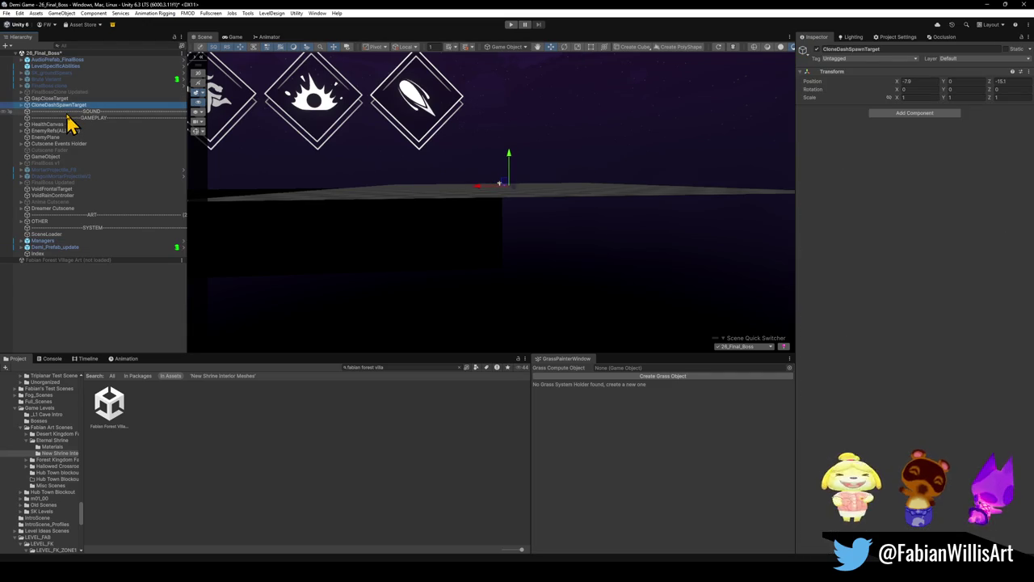
key(shift+Up)
key(shift+Up)
key(shift+Up)
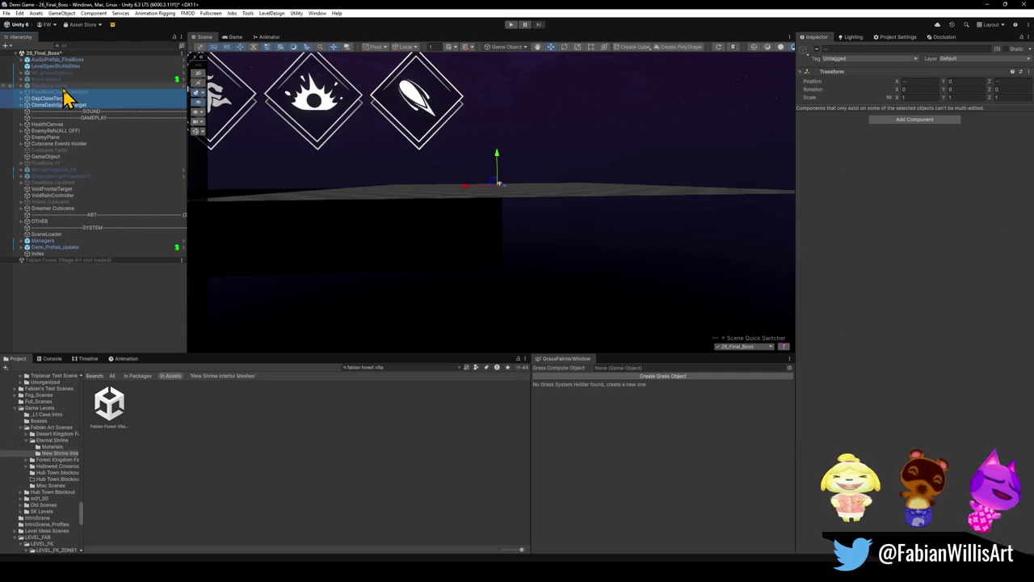
key(shift+Up)
key(shift+Up)
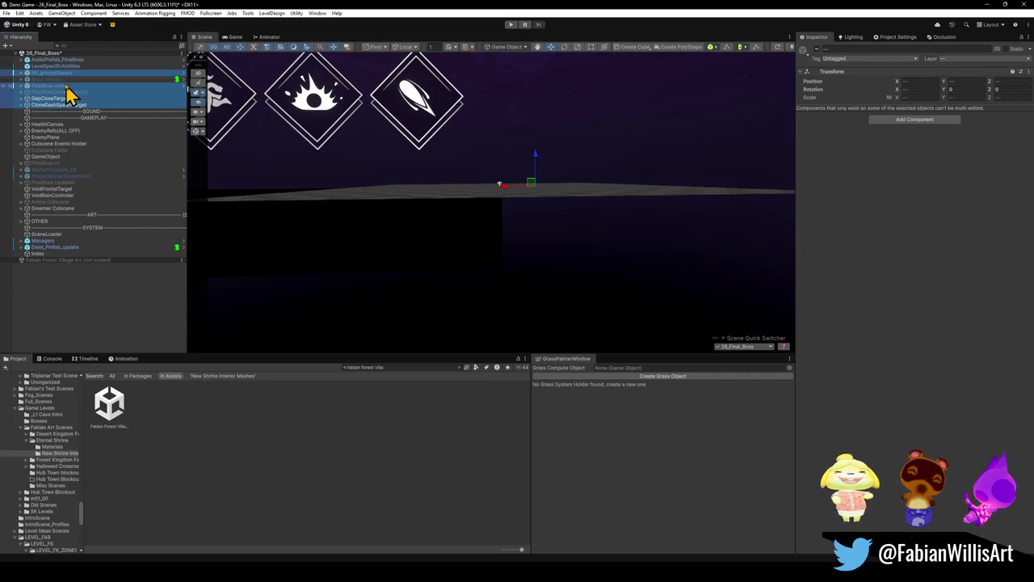
key(shift+Up)
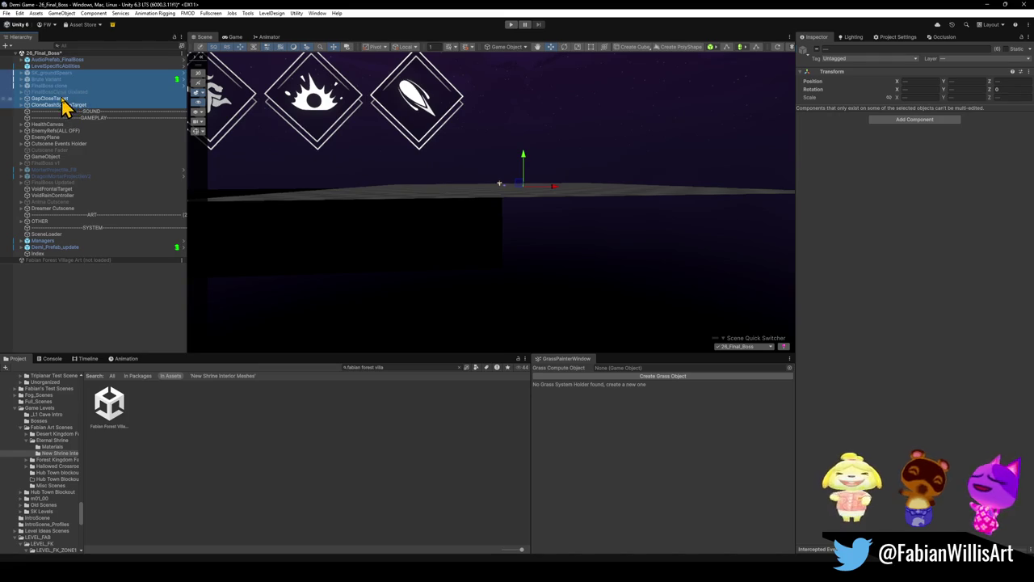
drag(68, 103, 54, 214)
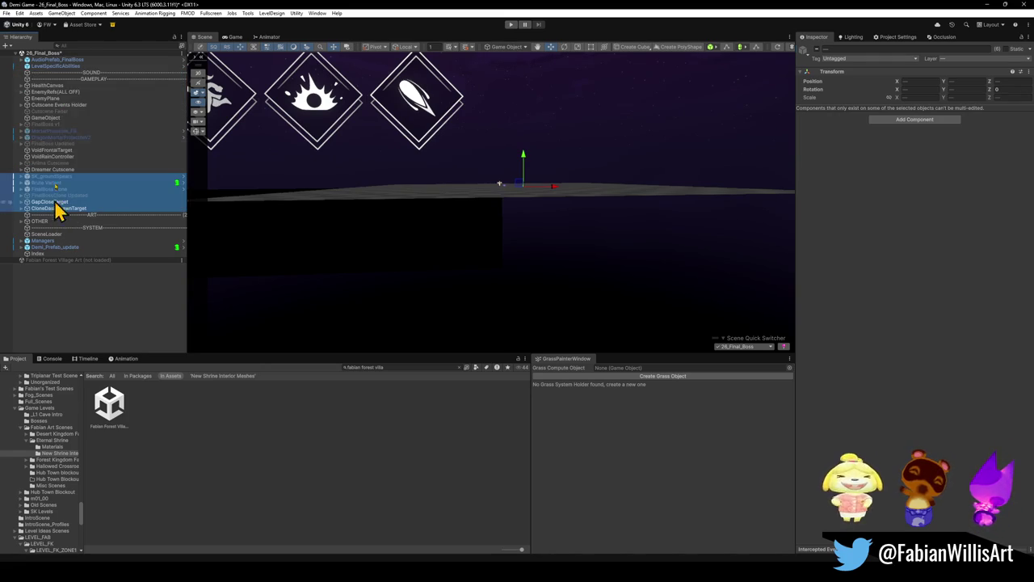
drag(64, 67, 56, 239)
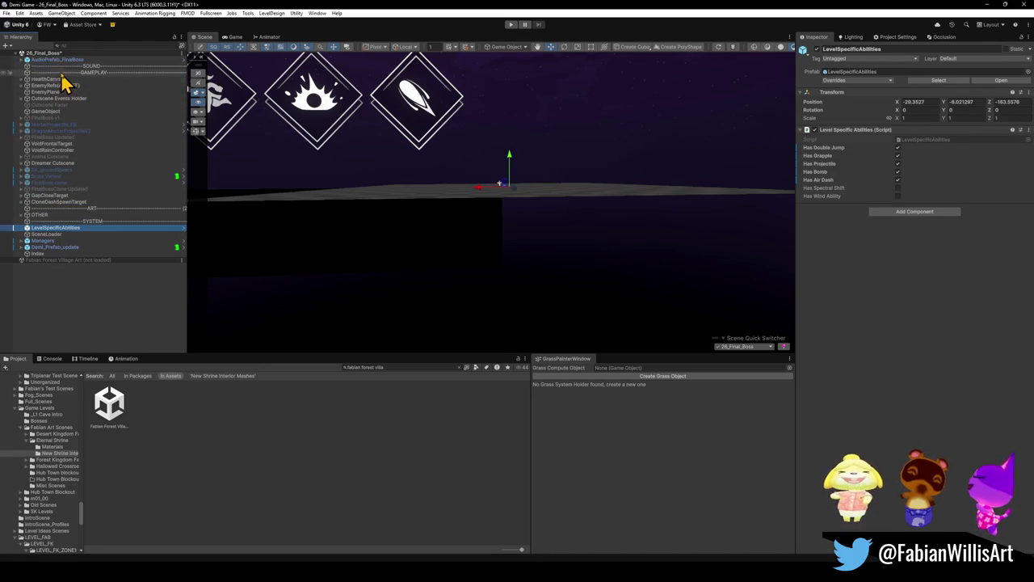
drag(64, 69, 72, 83)
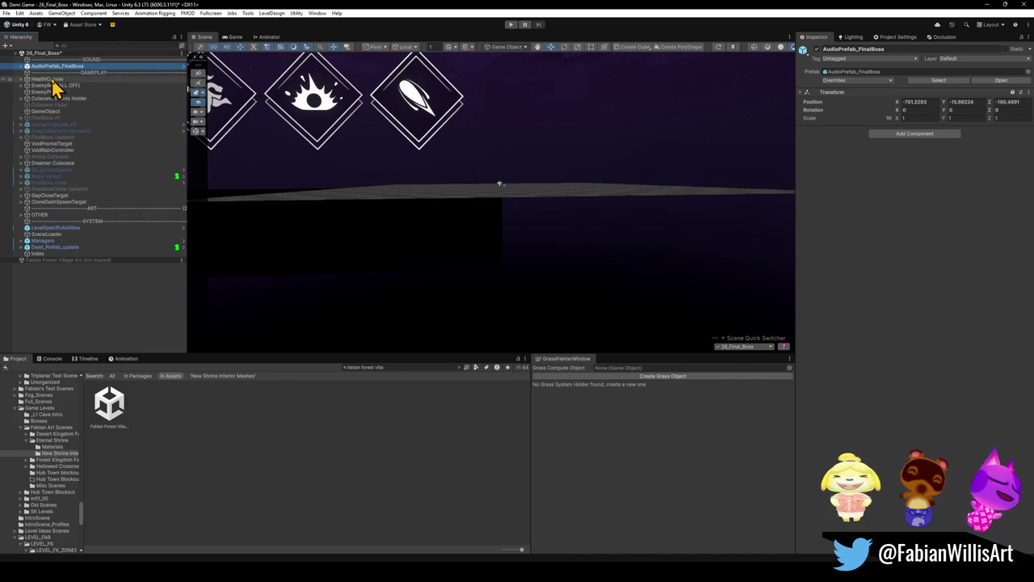
Reorder the greyed cutscene object, GapCloseTarget and CloneDashSpawnTarget just below Dreamer Cutscene
click(51, 79)
shift+click(50, 204)
click(68, 164)
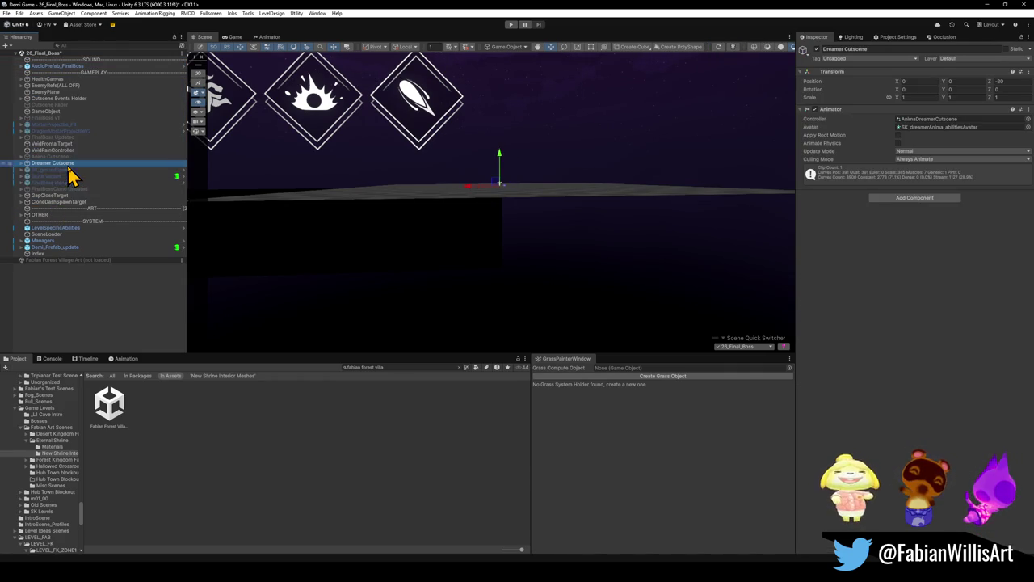
click(61, 156)
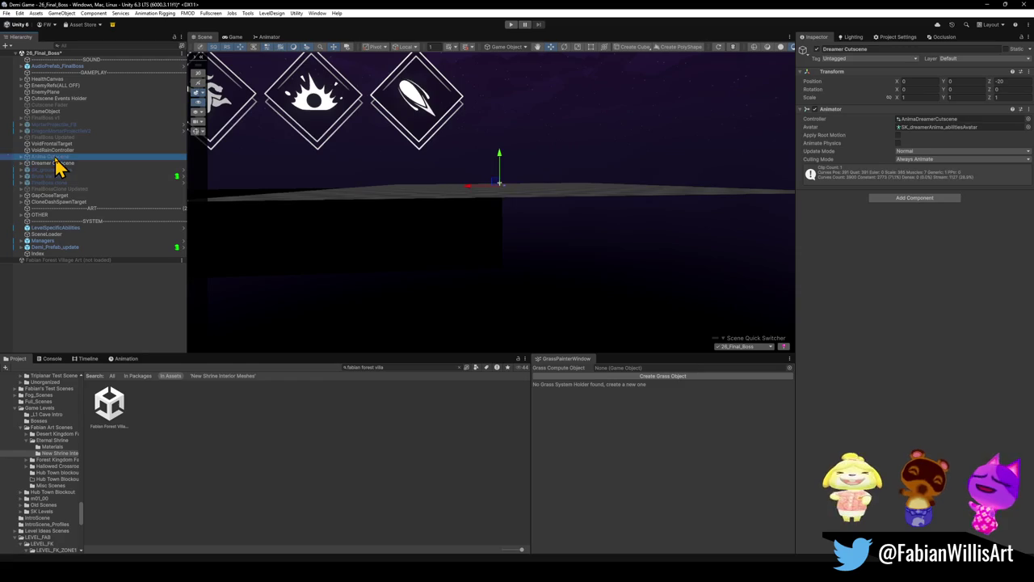
mouse_move(68, 168)
mouse_down()
mouse_move(62, 178)
mouse_move(68, 146)
mouse_move(53, 173)
mouse_move(55, 142)
mouse_up()
shift+click(63, 119)
click(58, 105)
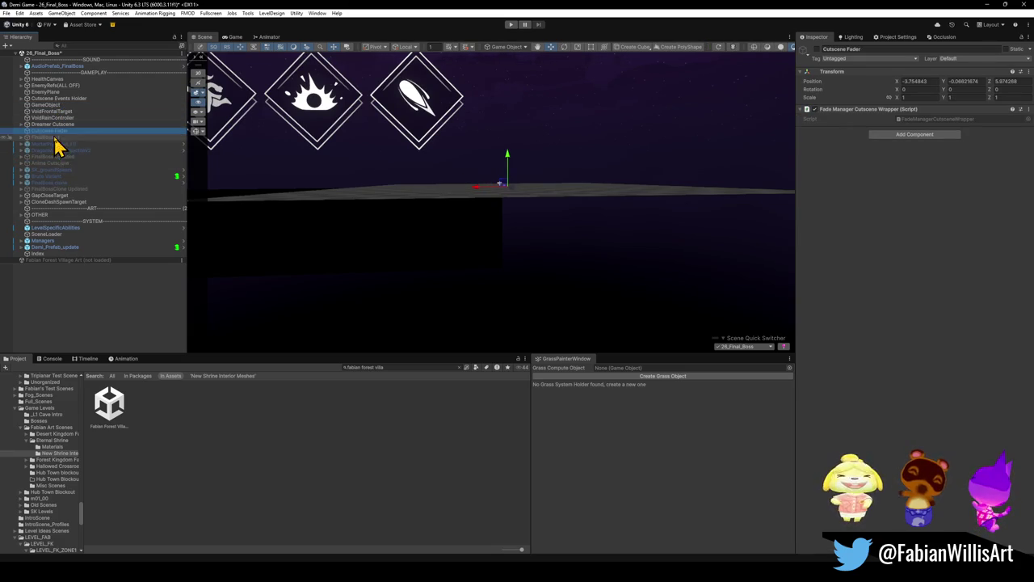
click(61, 195)
shift+click(68, 202)
drag(61, 201, 55, 133)
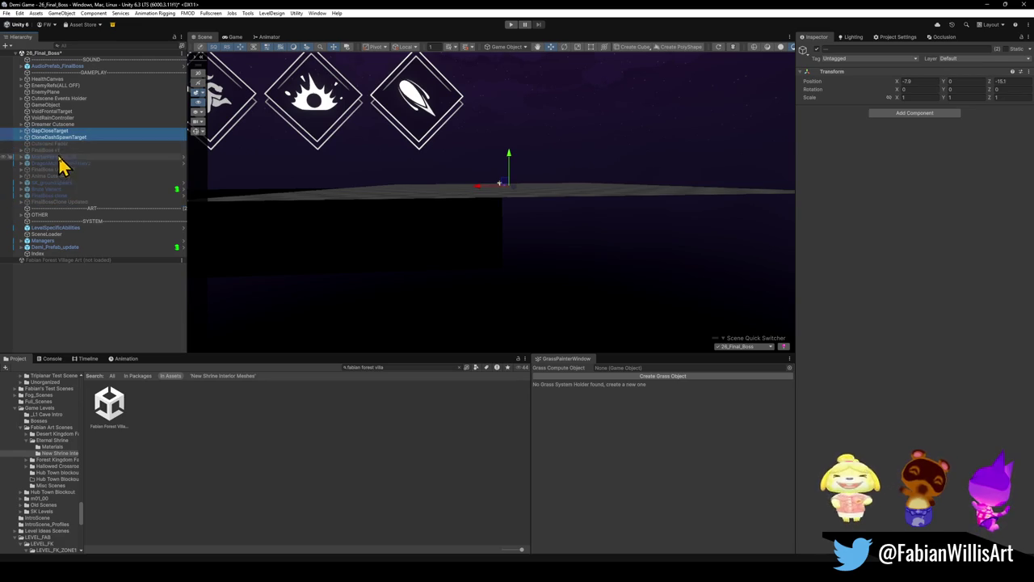
Group the greyed, unused objects from Cutscene Fader downward under a new parent
click(71, 112)
click(96, 301)
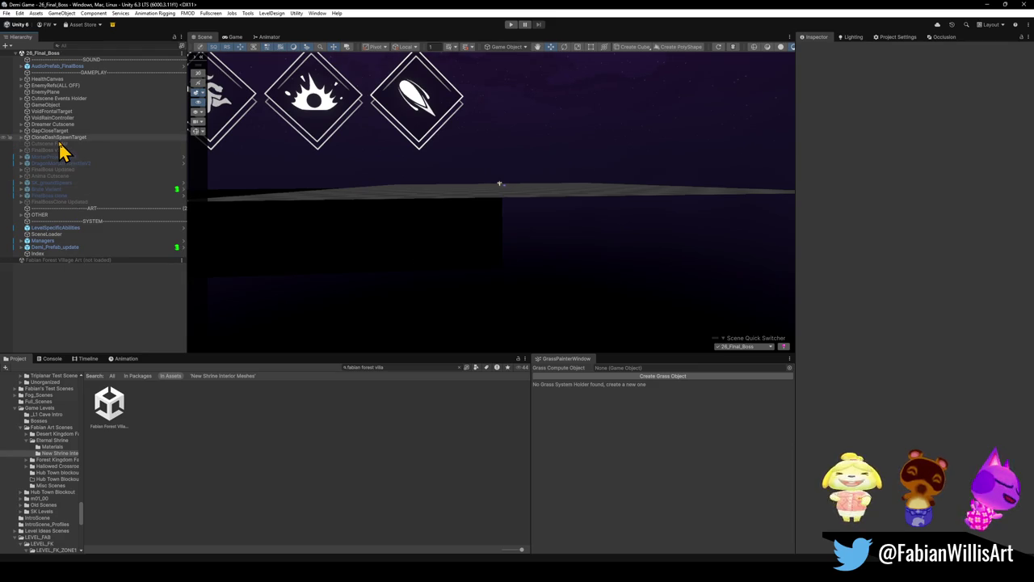
click(59, 138)
shift+click(50, 79)
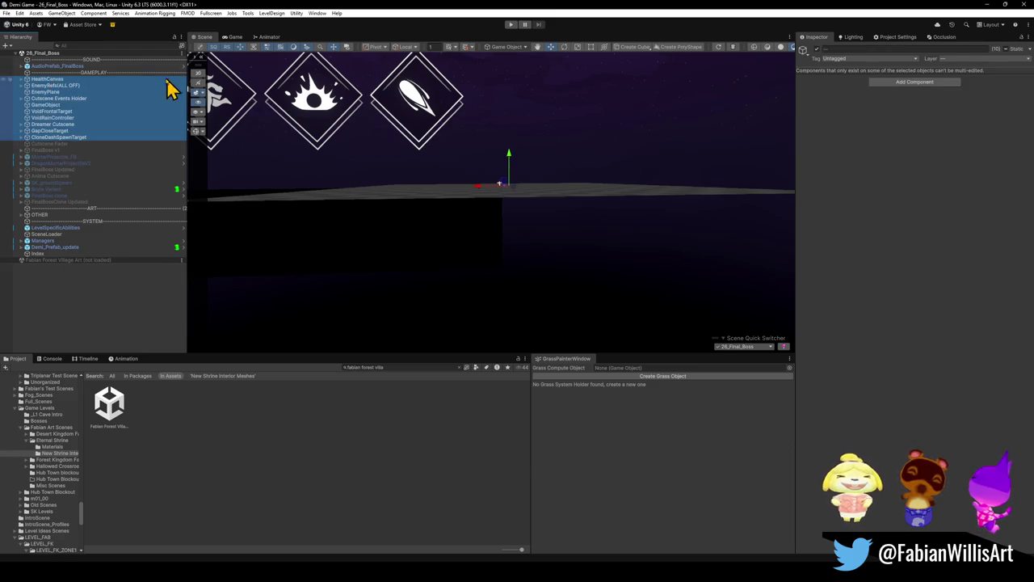
click(60, 144)
shift+click(69, 202)
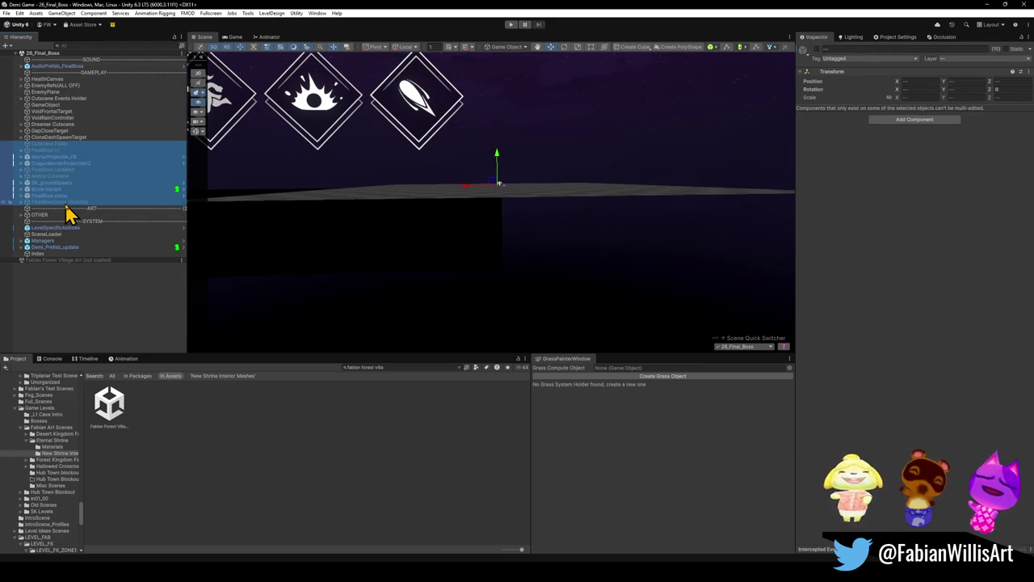
key(ctrl+shift+g)
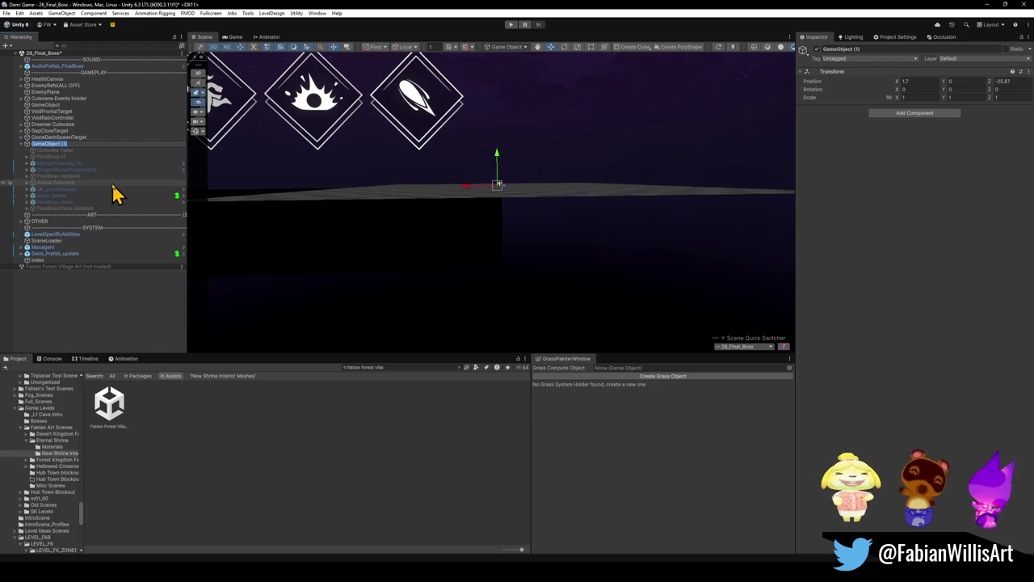
text(OFF)
Name the unused group OFF and group HealthCanvas through CloneDashSpawnTarget as ON
key(Return)
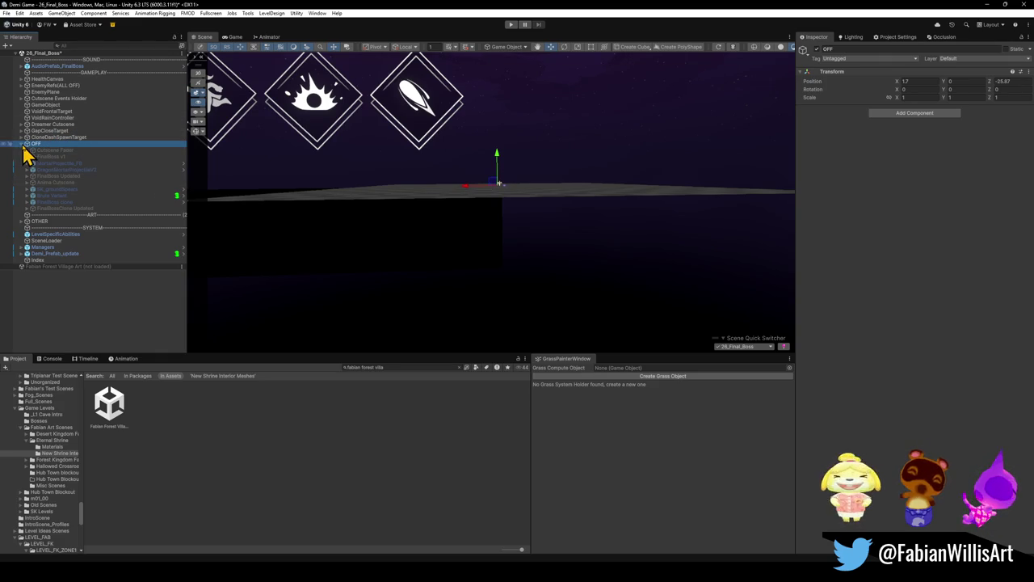
click(22, 144)
click(62, 137)
shift+click(55, 80)
key(ctrl+shift+g)
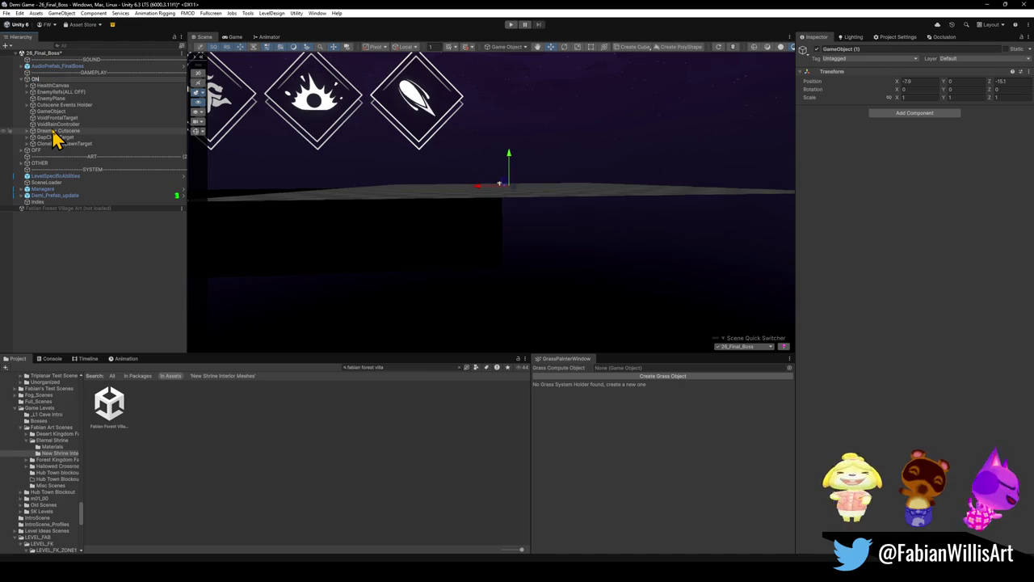
key(Return)
click(22, 79)
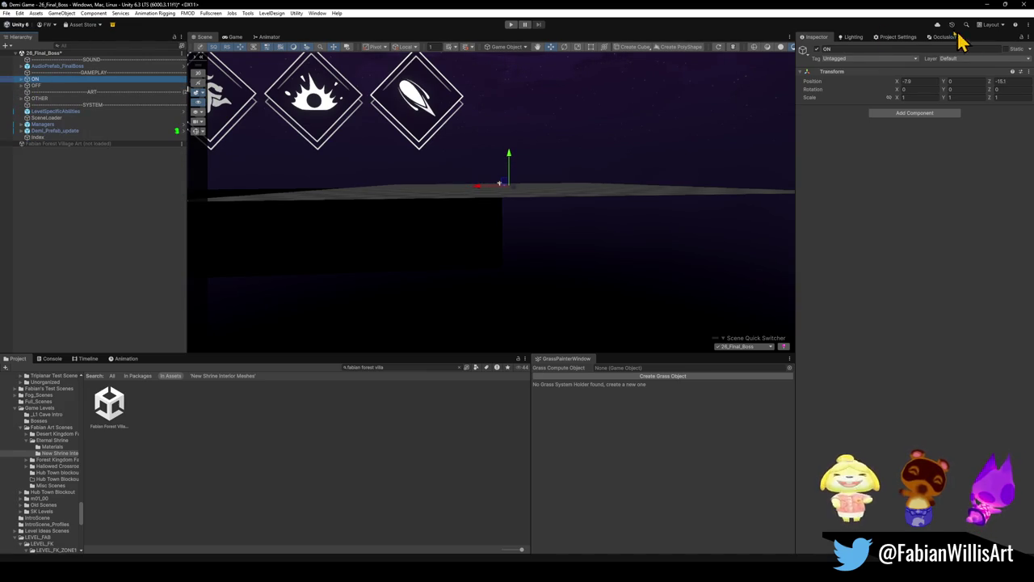
Toggle the ON and OFF groups inactive and back to active
shift+click(92, 86)
click(817, 49)
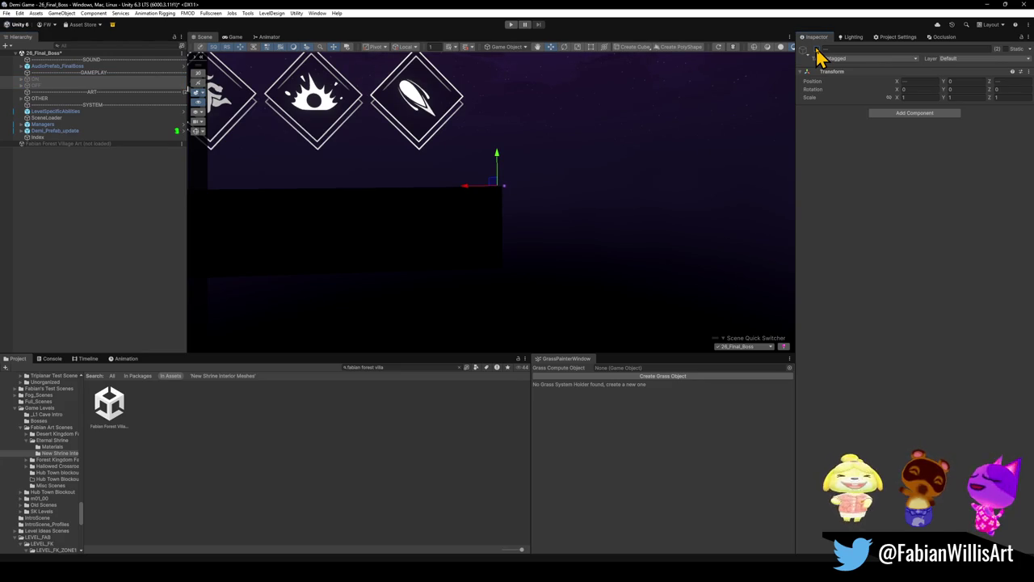
click(817, 50)
click(134, 216)
mouse_move(429, 185)
mouse_down()
mouse_move(445, 173)
mouse_move(421, 198)
mouse_up()
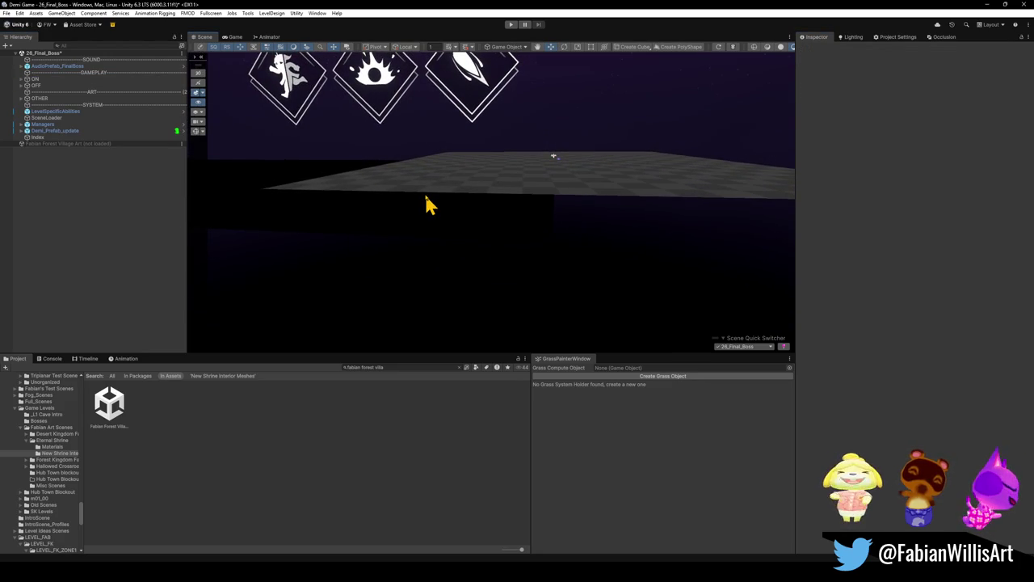
click(434, 198)
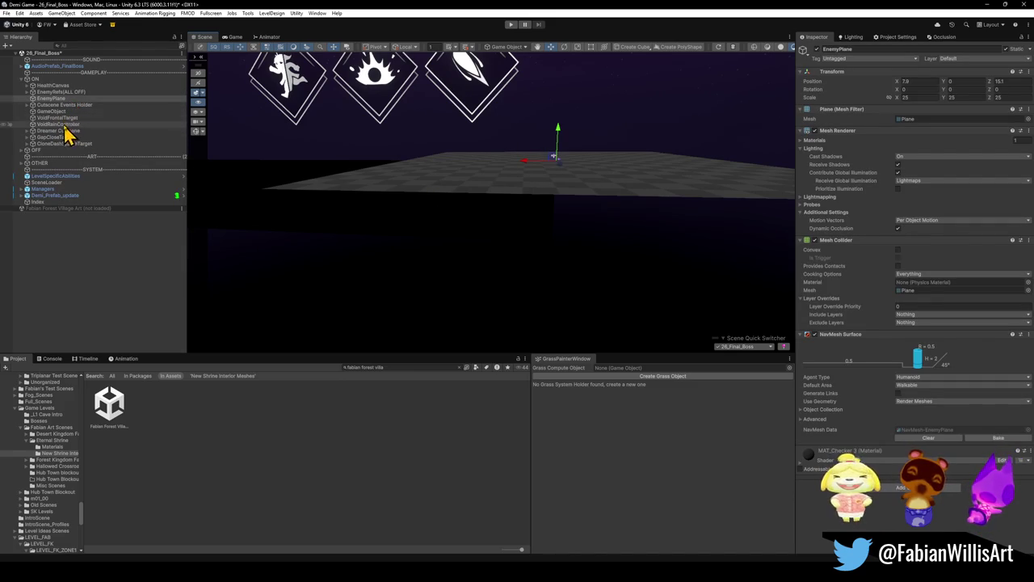
Duplicate EnemyPlane toward ART and deactivate the ON and OFF groups
key(ctrl+d)
drag(62, 106, 58, 173)
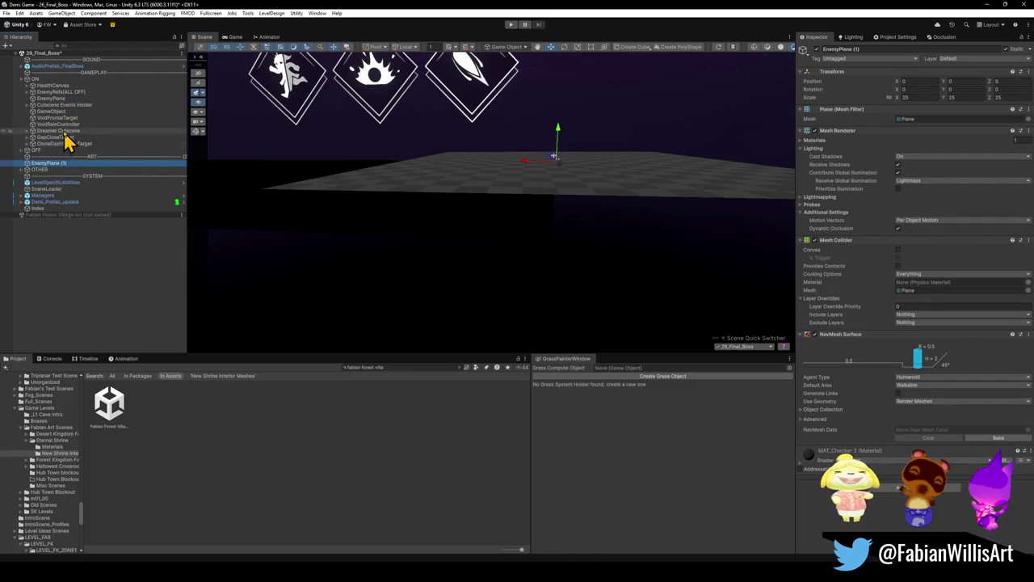
click(24, 79)
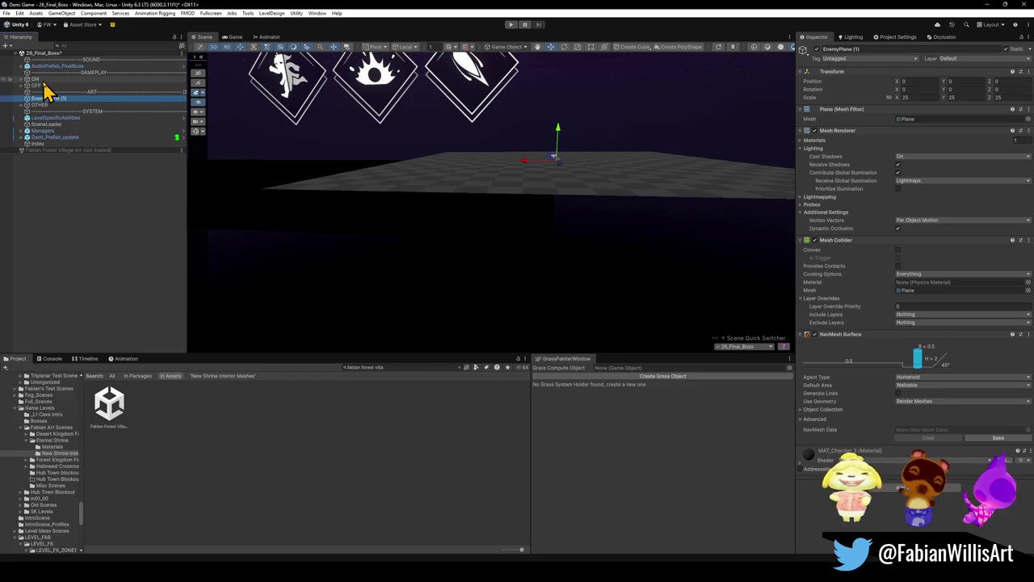
click(35, 79)
shift+click(36, 85)
click(816, 50)
click(112, 223)
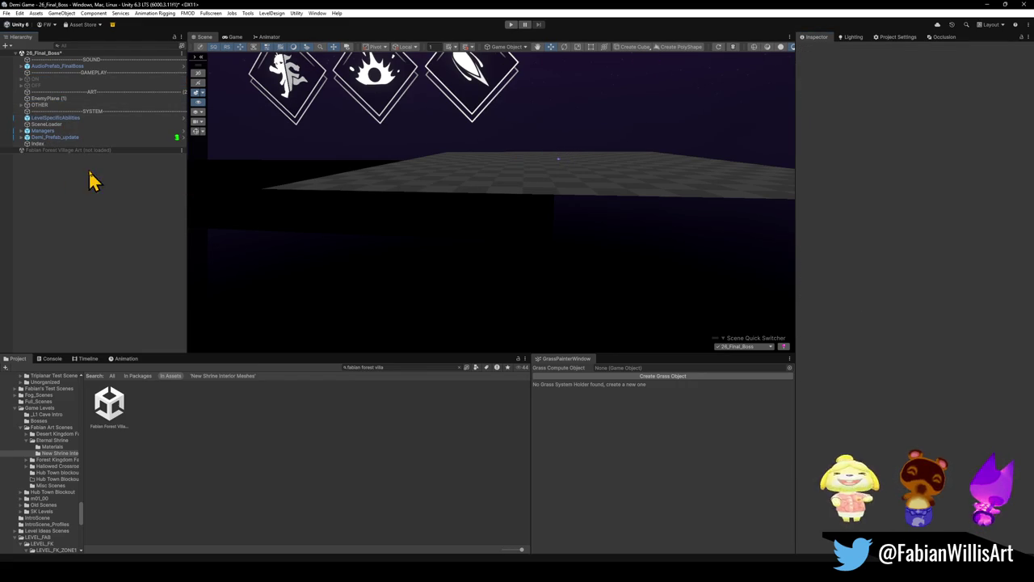
Rename EnemyPlane (1) to Void Water and OTHER to LIGHTS, and create an empty MISC
click(50, 98)
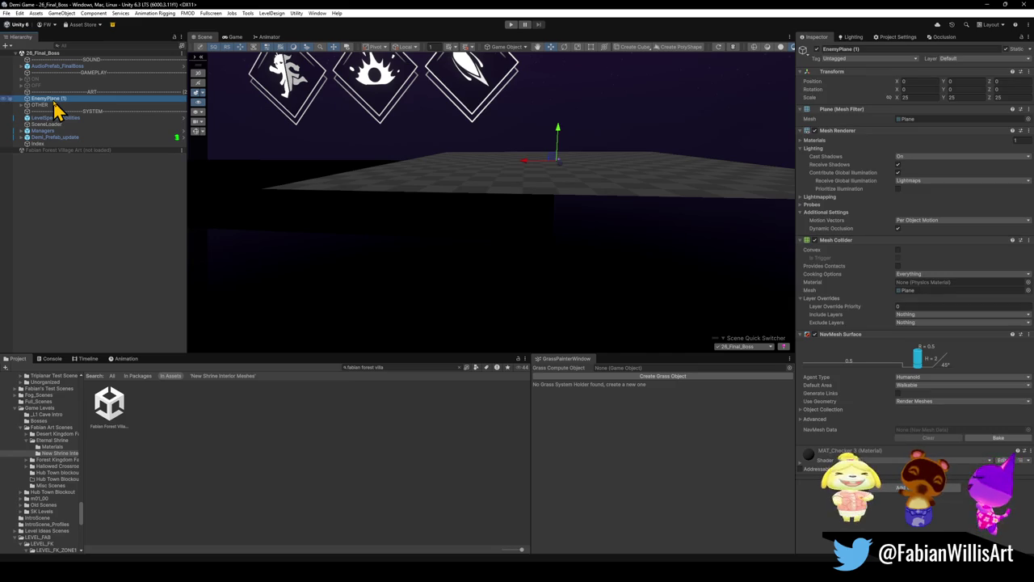
click(55, 100)
text(Void Water)
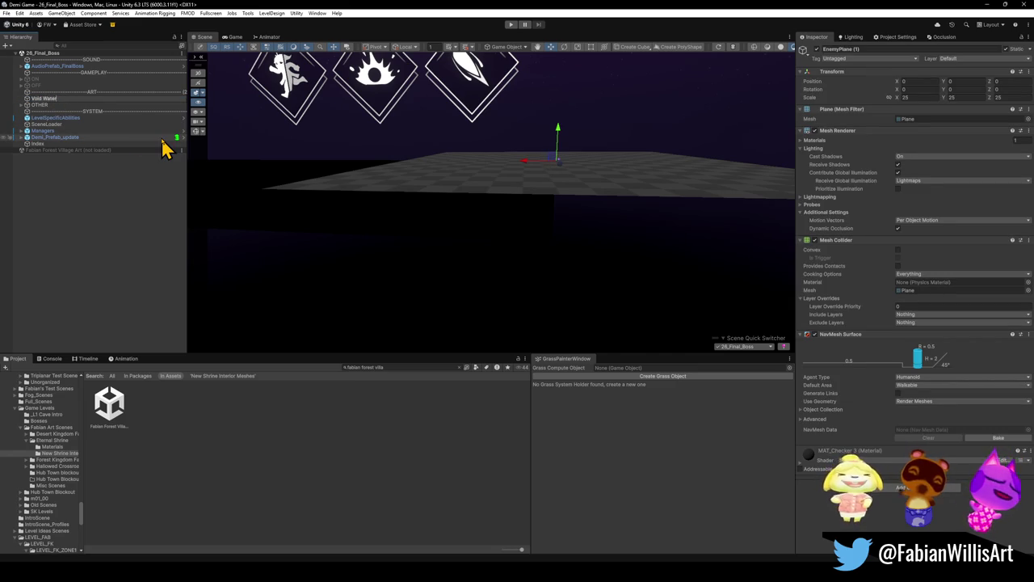
key(Return)
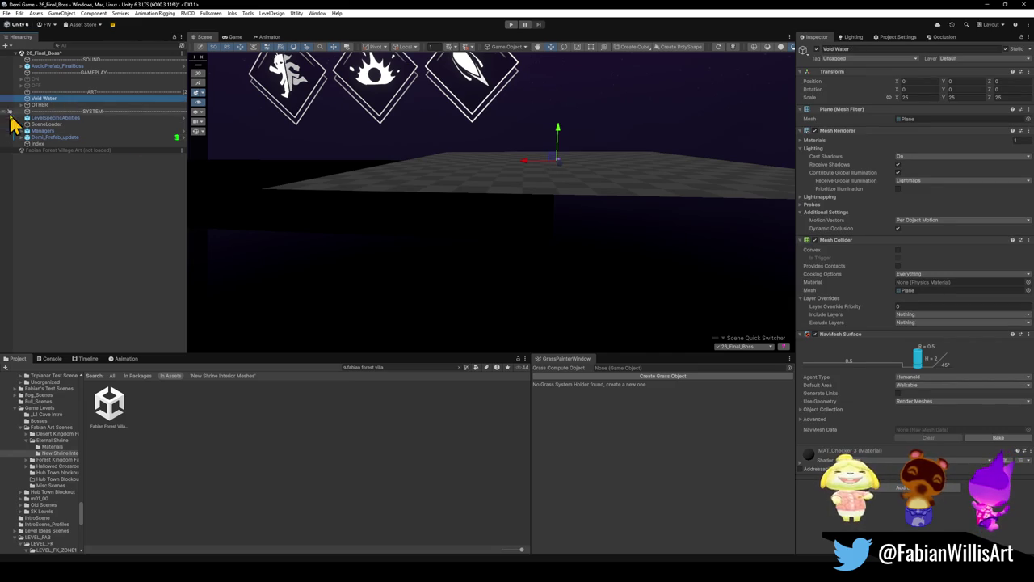
click(37, 105)
click(47, 107)
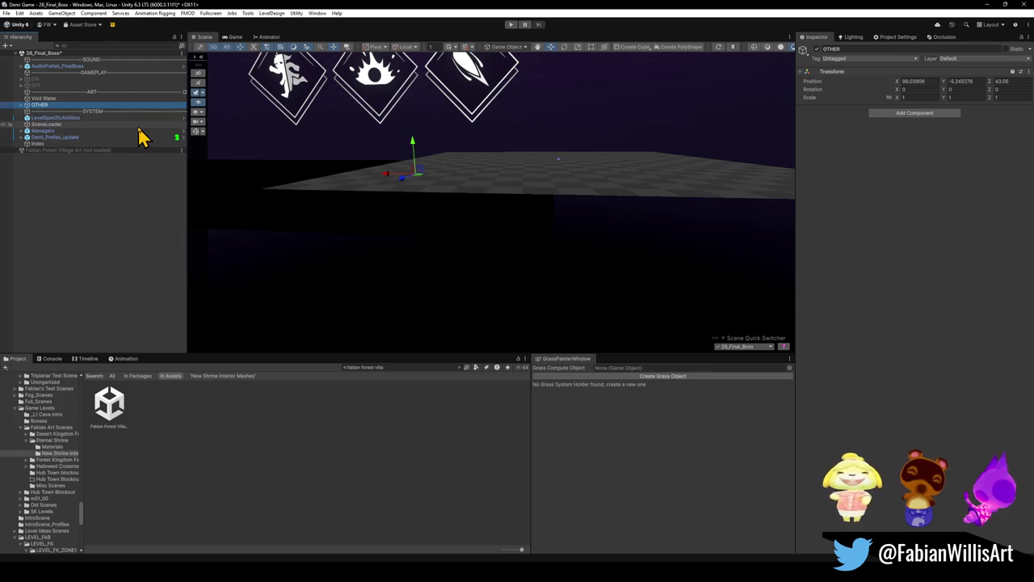
text(LIGHTS)
key(Return)
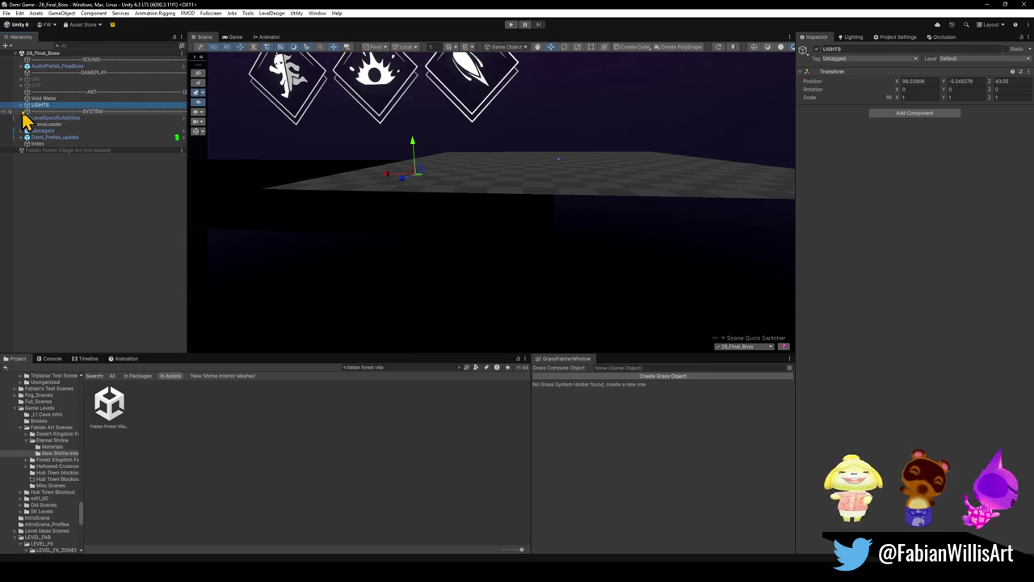
key(alt+shift+n)
text(MISC)
key(Return)
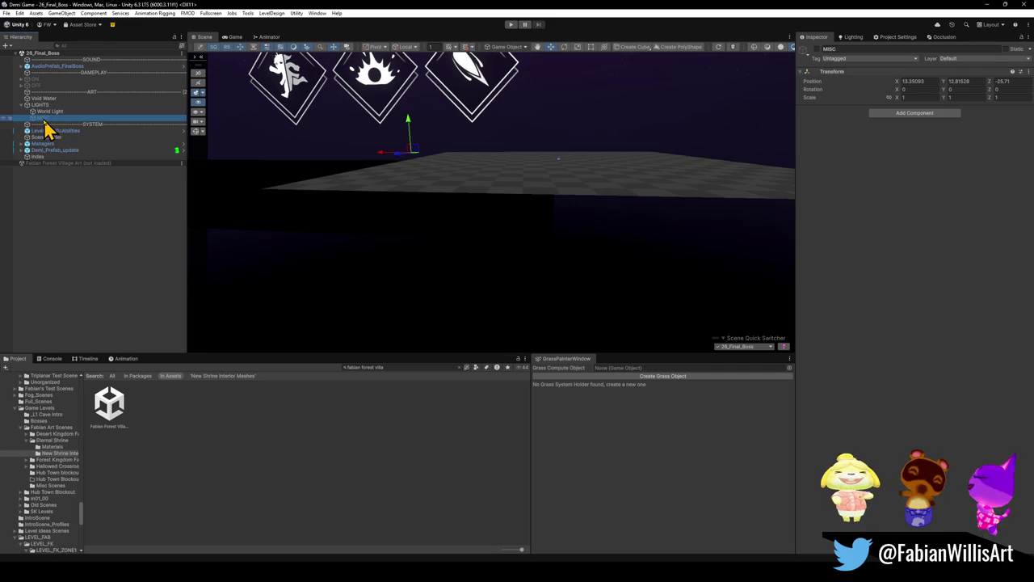
click(53, 208)
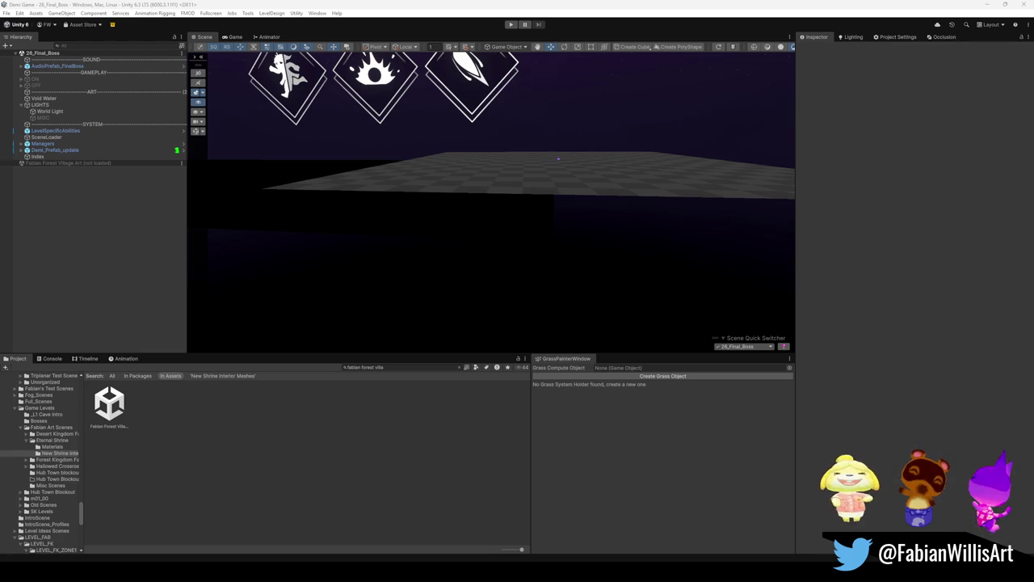
Orbit the view toward the ability icons and sky, then browse the Project's 'rift' search results
mouse_move(628, 300)
mouse_down()
mouse_move(590, 171)
mouse_move(587, 226)
mouse_up()
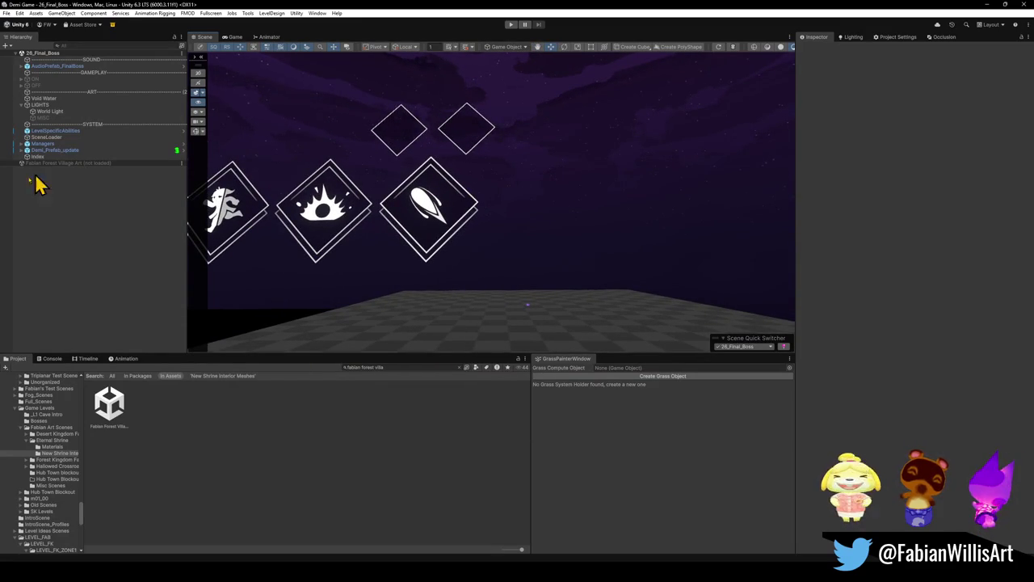
click(411, 367)
text(rift)
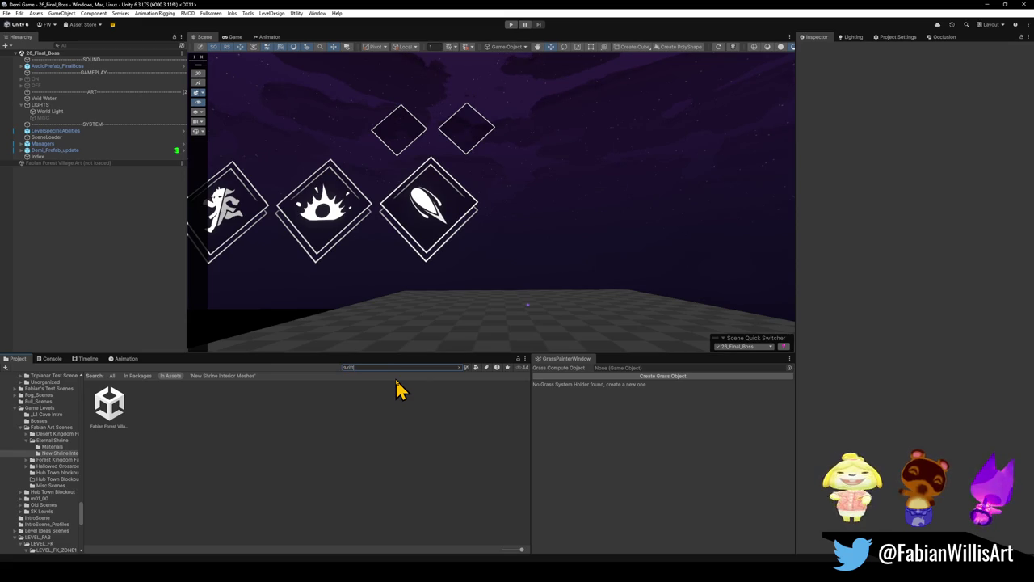
scroll(380, 476, down, 2)
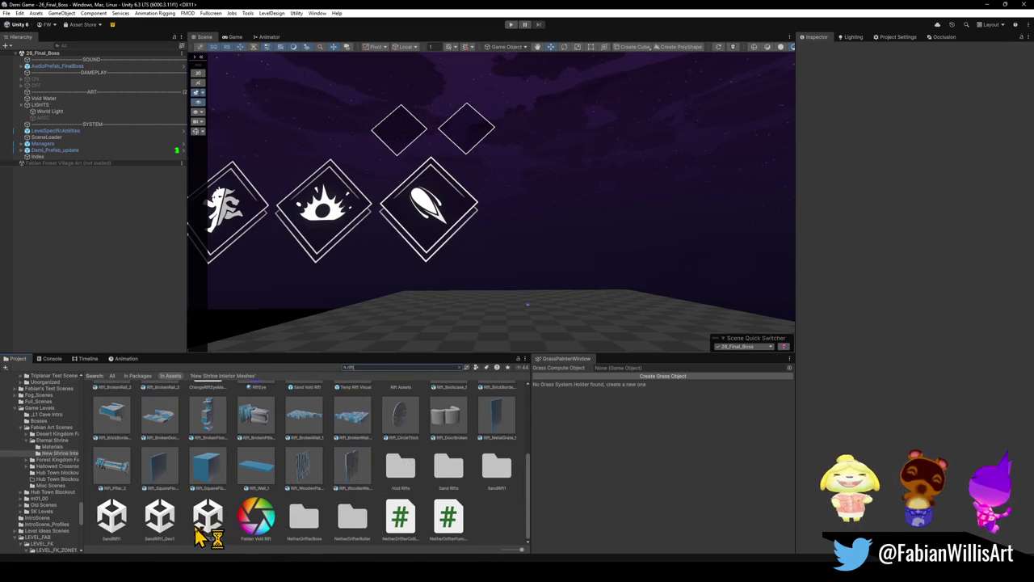
scroll(215, 534, up, 3)
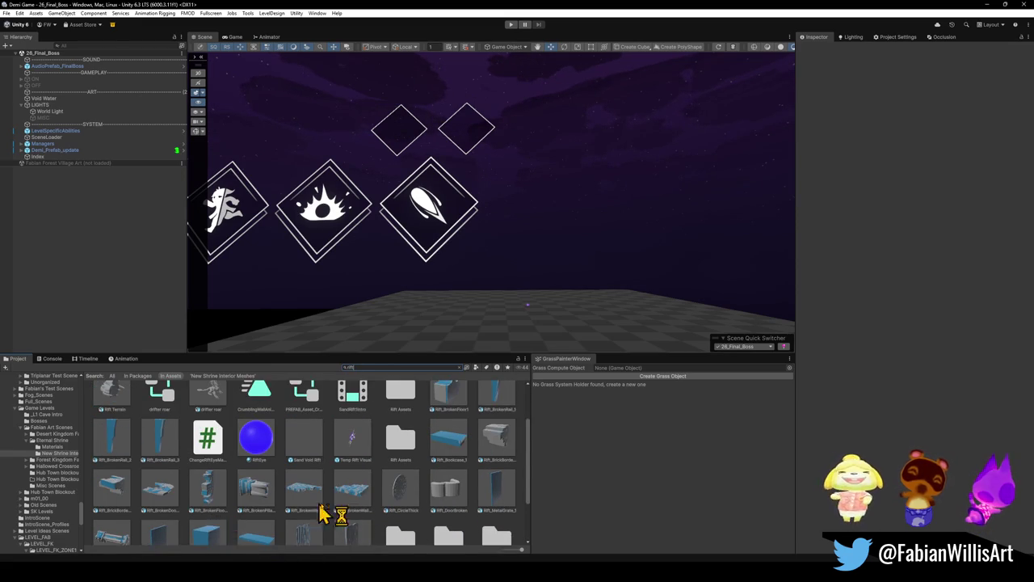
scroll(327, 506, up, 1)
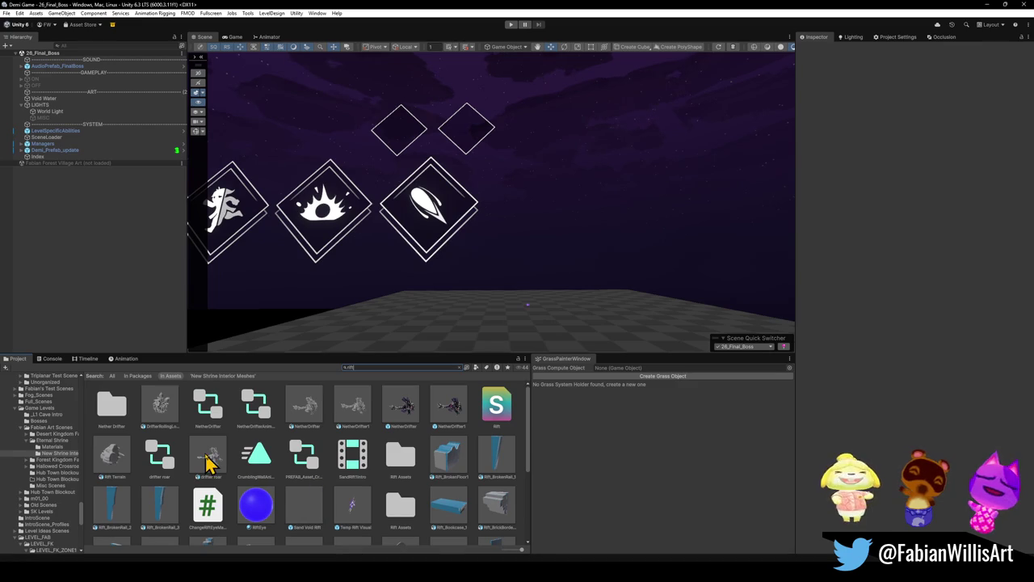
scroll(238, 476, down, 3)
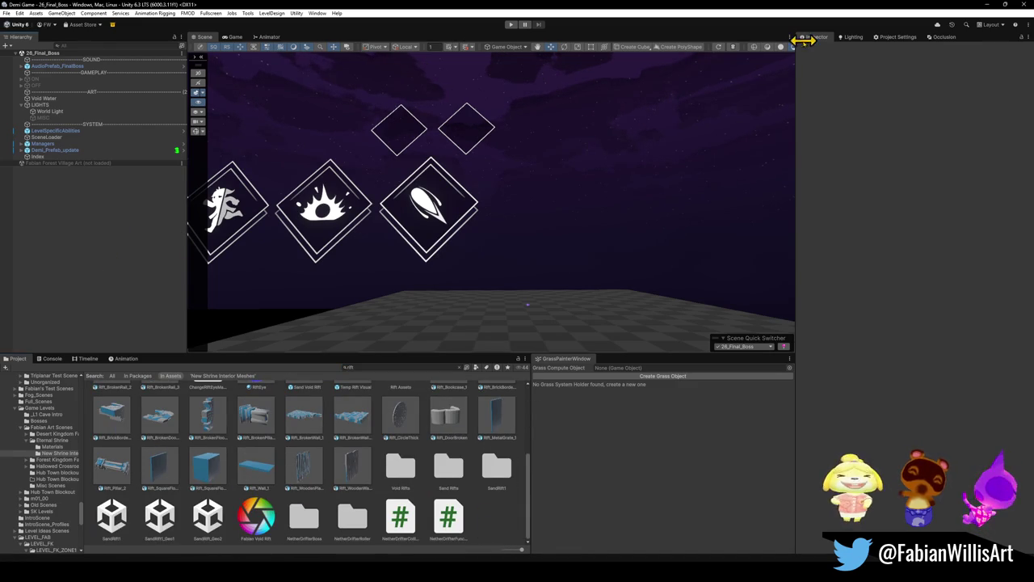
Bring up the Lighting window's Environment settings
click(854, 38)
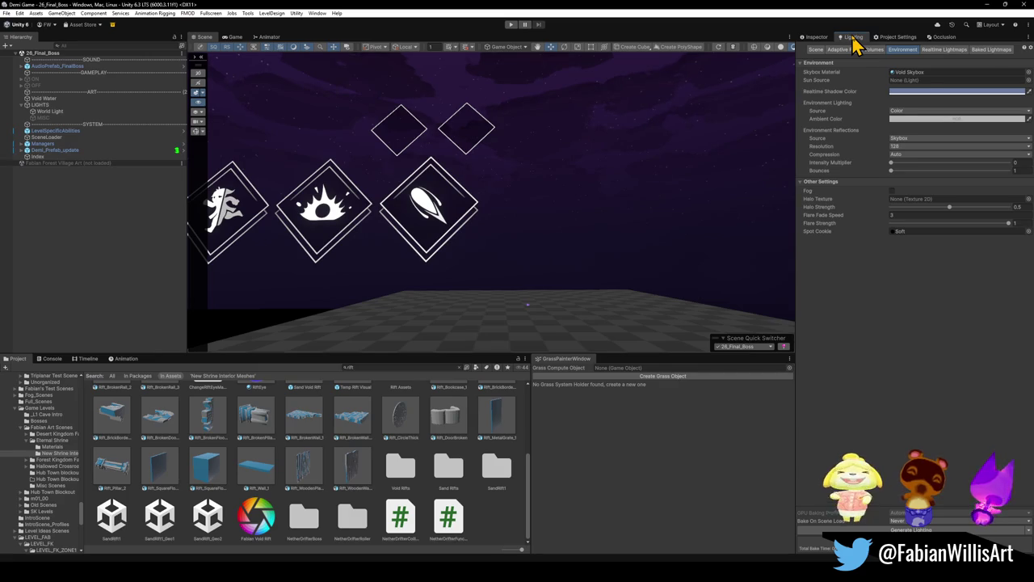
click(858, 50)
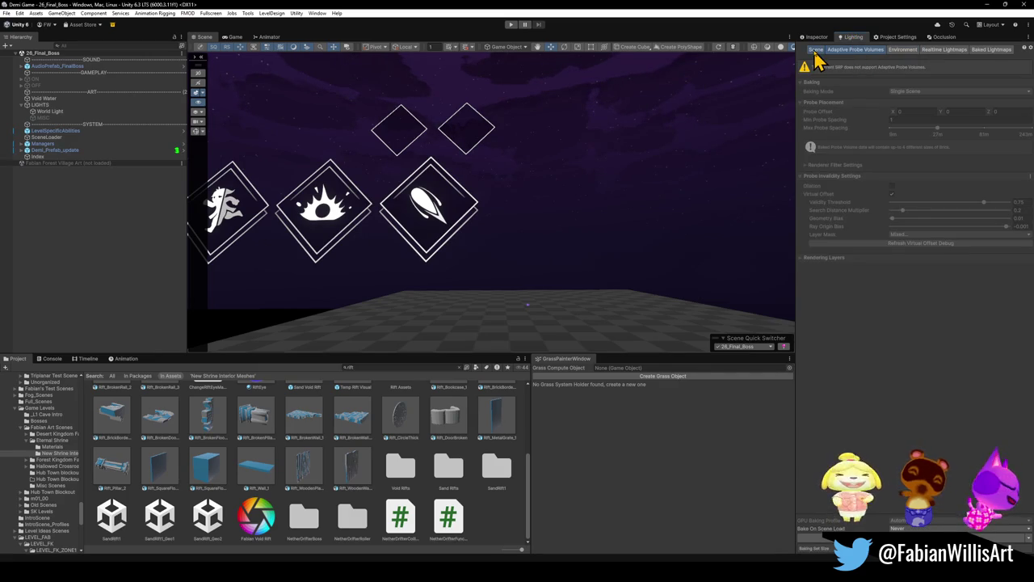
click(816, 50)
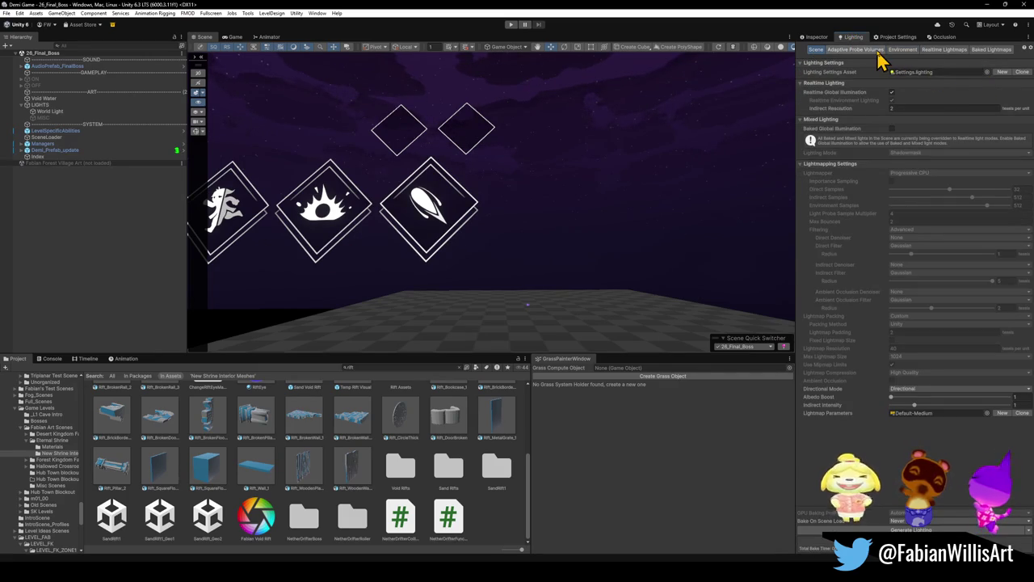
click(903, 49)
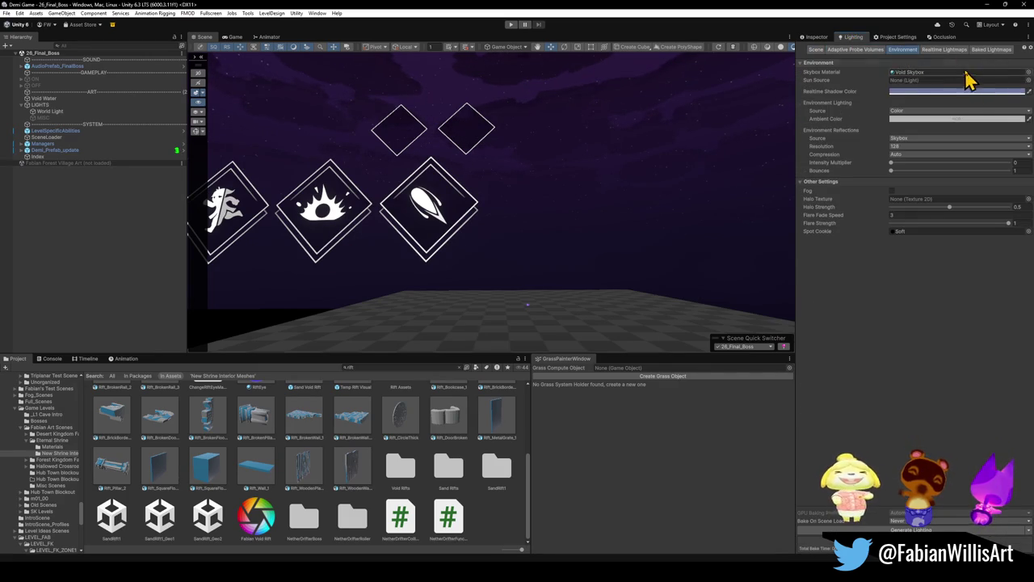
Try skybox_fog_desert and skybox_brown_cave, then set the Skybox Material to Nightmare Skybox
click(1029, 71)
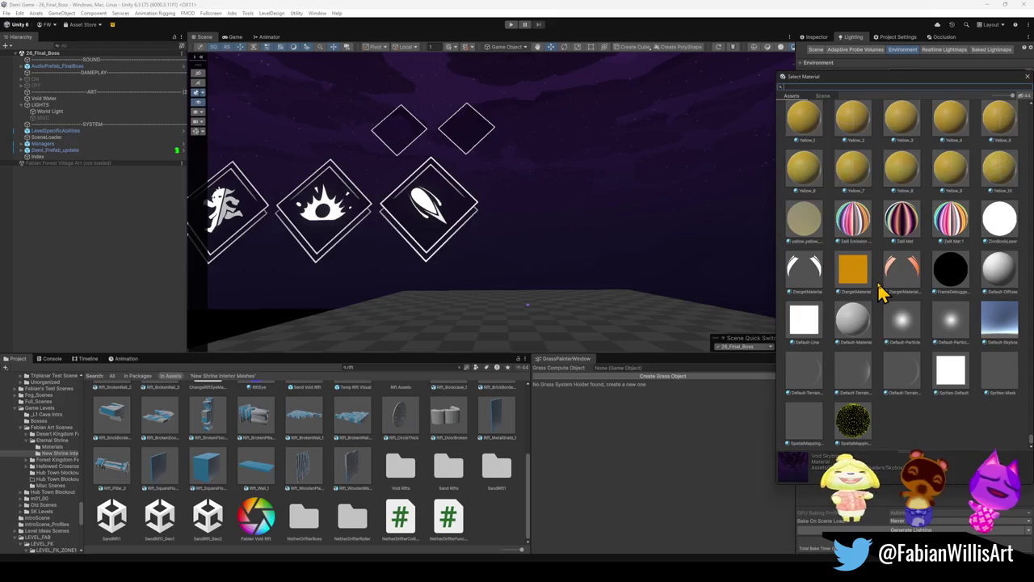
drag(868, 79, 647, 136)
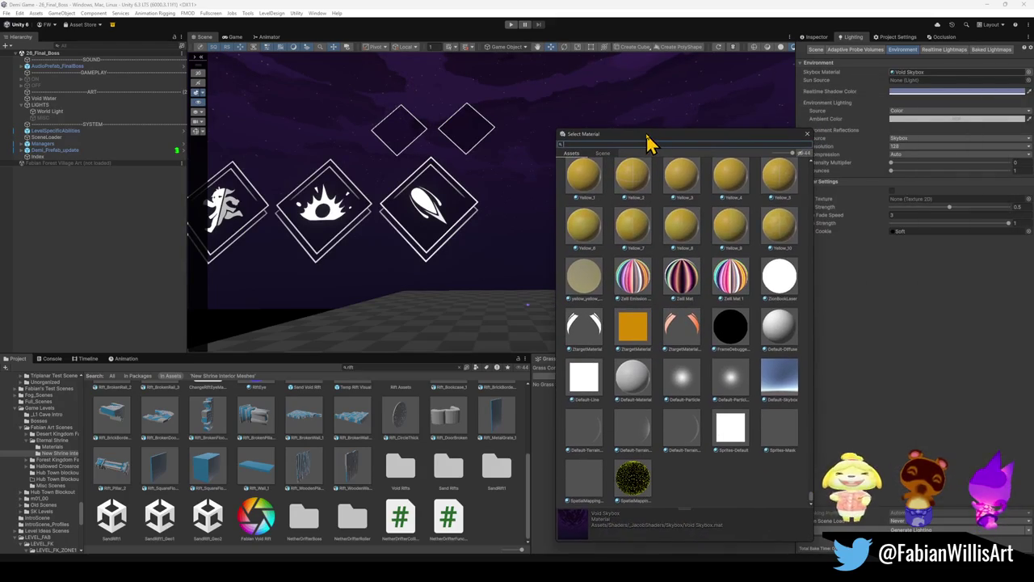
scroll(688, 297, up, 5)
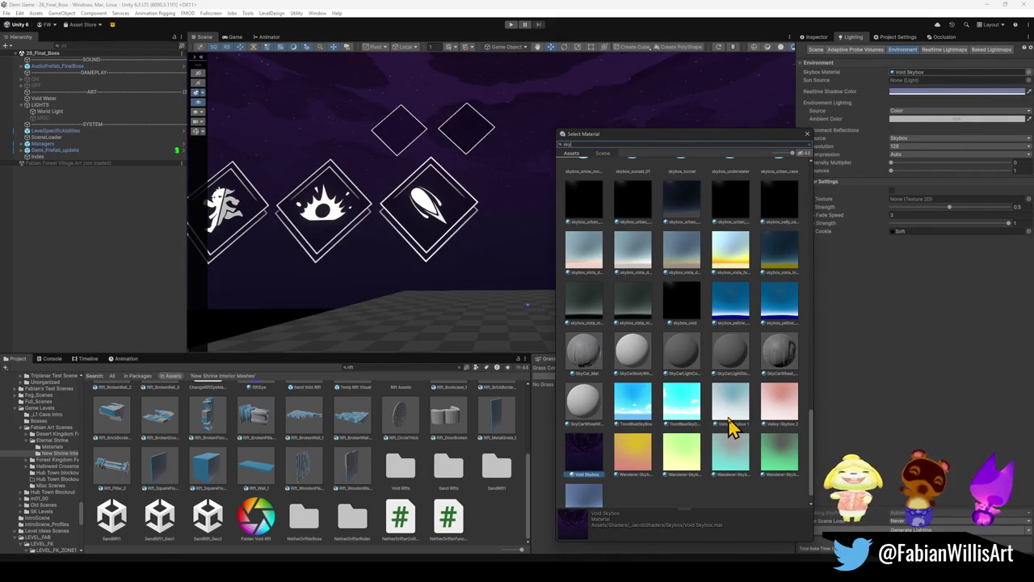
scroll(694, 415, up, 8)
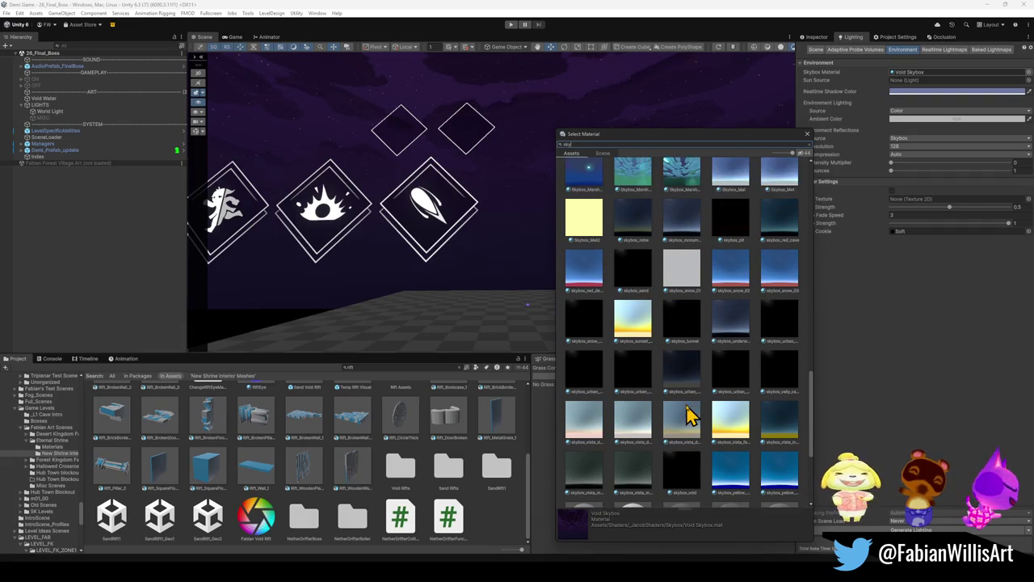
scroll(670, 390, up, 4)
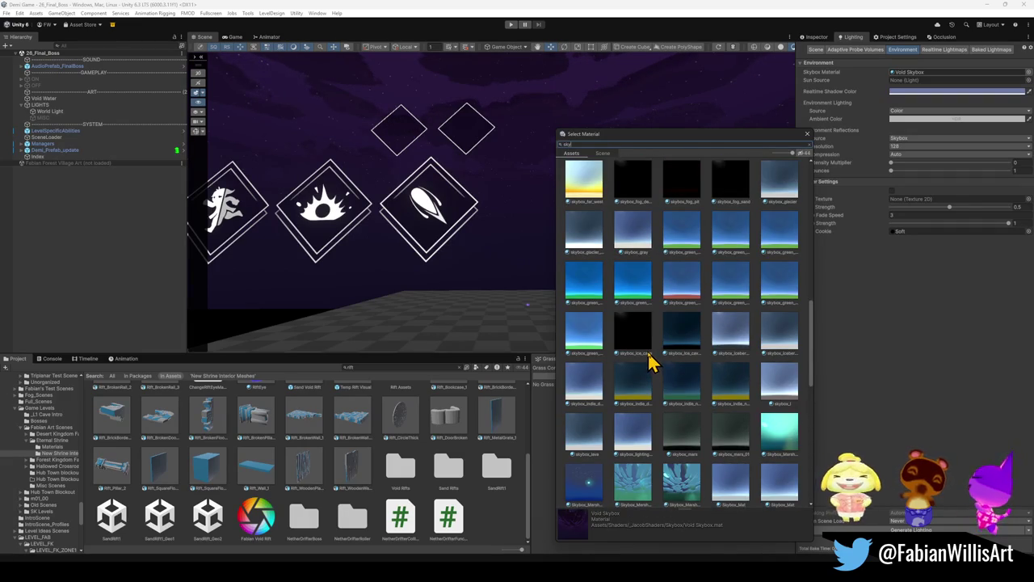
scroll(652, 362, up, 1)
click(636, 216)
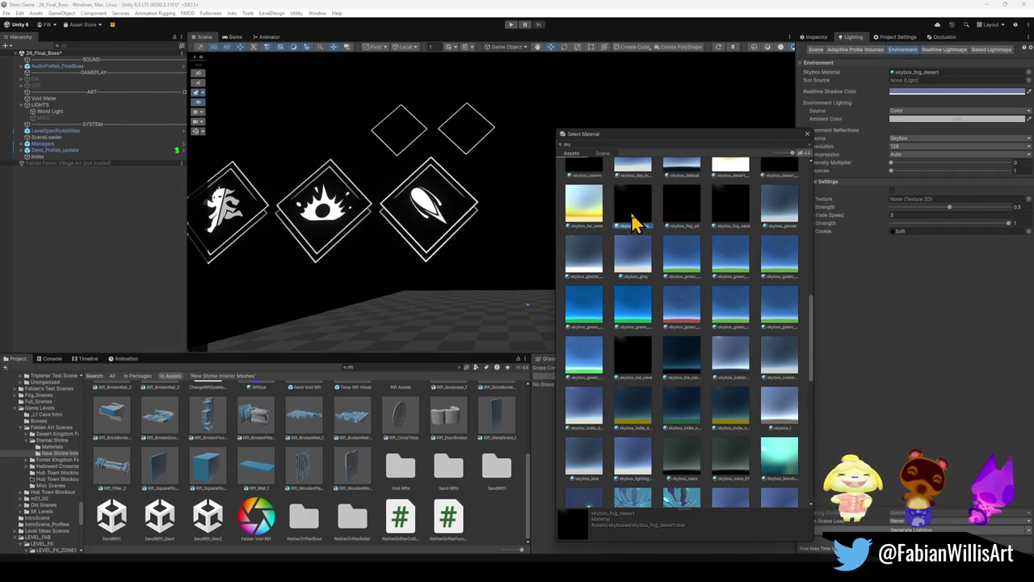
scroll(634, 223, up, 2)
click(730, 187)
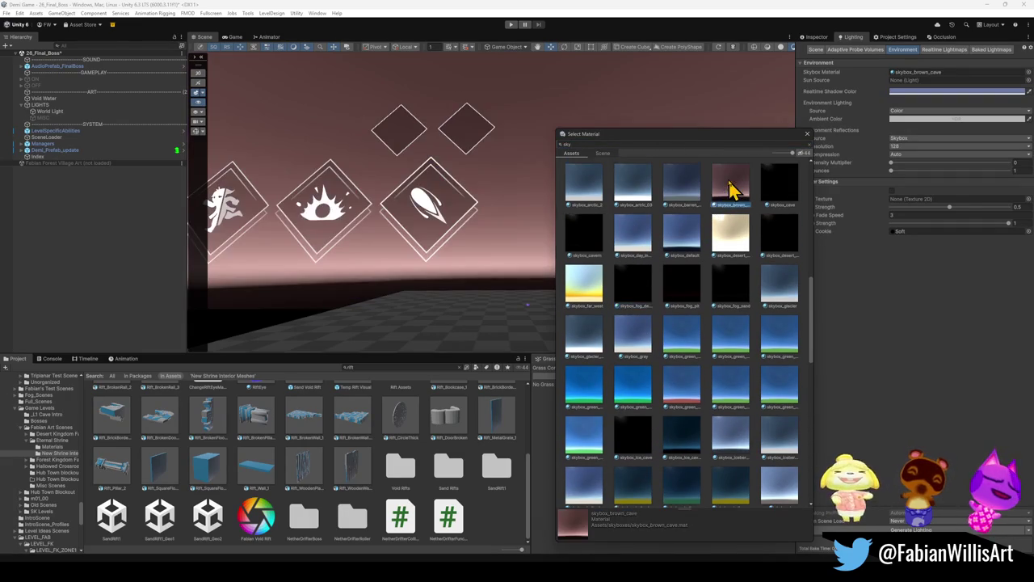
scroll(685, 235, up, 5)
click(583, 245)
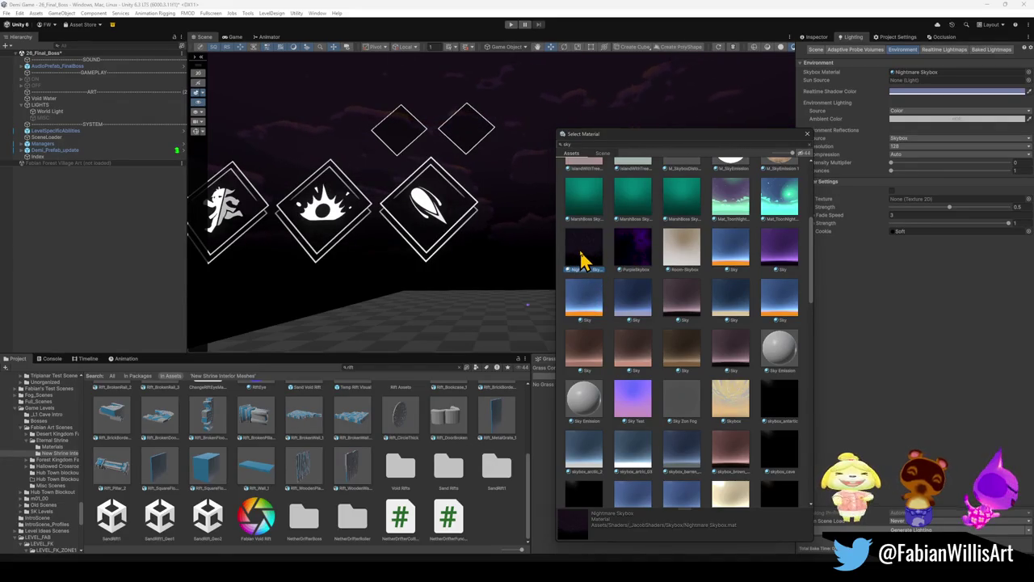
double_click(582, 257)
mouse_move(577, 247)
mouse_down()
mouse_move(588, 162)
mouse_move(589, 238)
mouse_move(577, 263)
mouse_move(592, 248)
mouse_up()
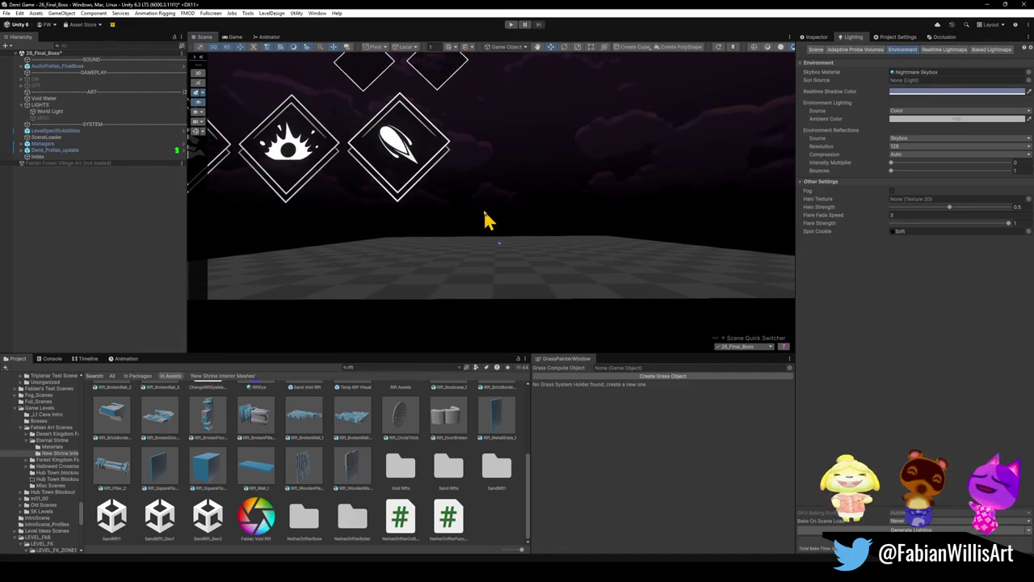
Load the Fabian Nightmare Test scene additively and orbit toward its rock creature
mouse_move(485, 220)
mouse_down()
mouse_move(501, 249)
mouse_move(513, 185)
mouse_move(510, 202)
mouse_up()
click(388, 368)
text(nightmare)
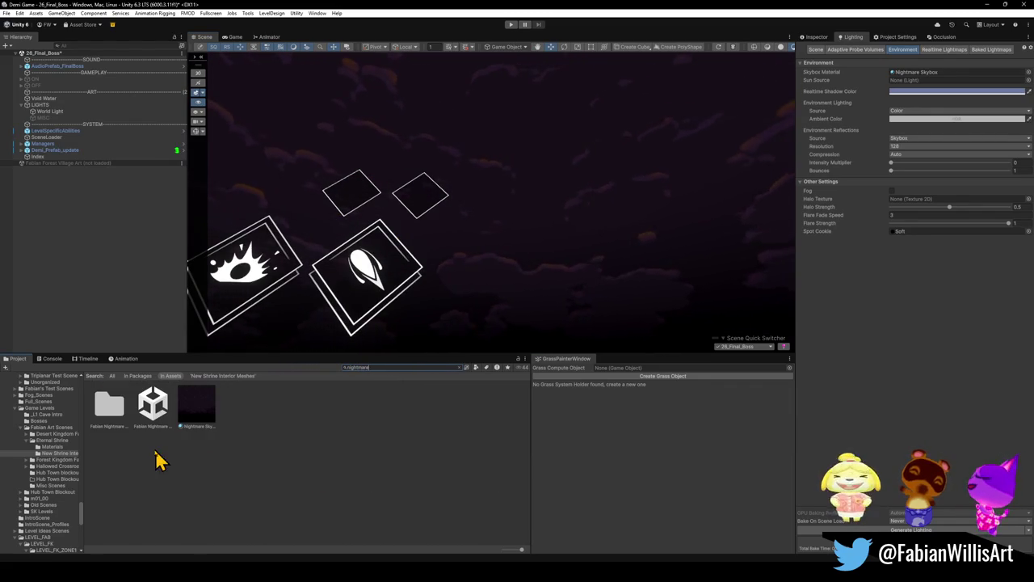
click(158, 414)
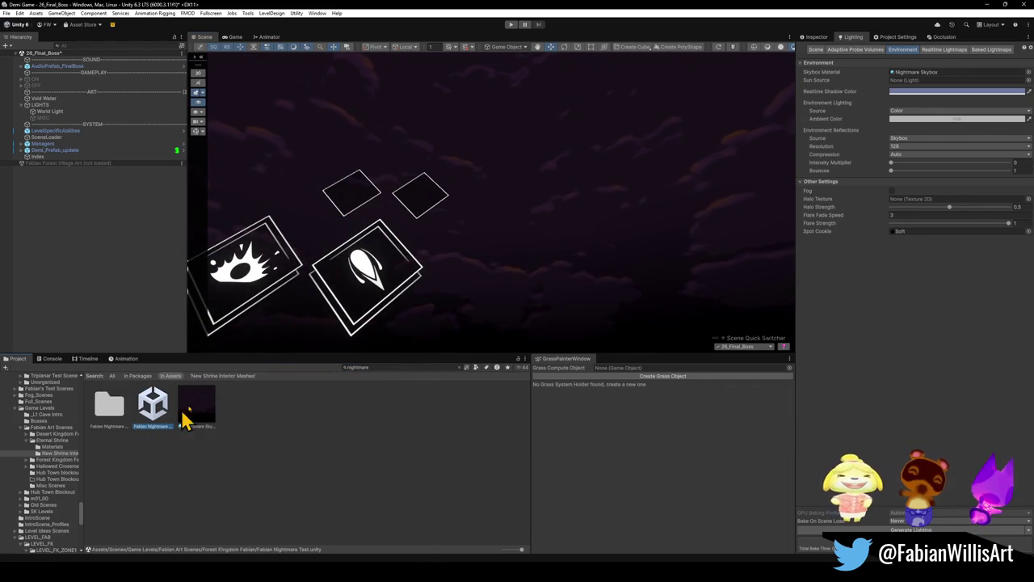
mouse_move(154, 408)
mouse_down()
mouse_move(128, 275)
mouse_move(129, 287)
mouse_up()
mouse_move(550, 242)
mouse_down()
mouse_move(541, 238)
mouse_move(530, 285)
mouse_move(547, 302)
mouse_move(548, 274)
mouse_up()
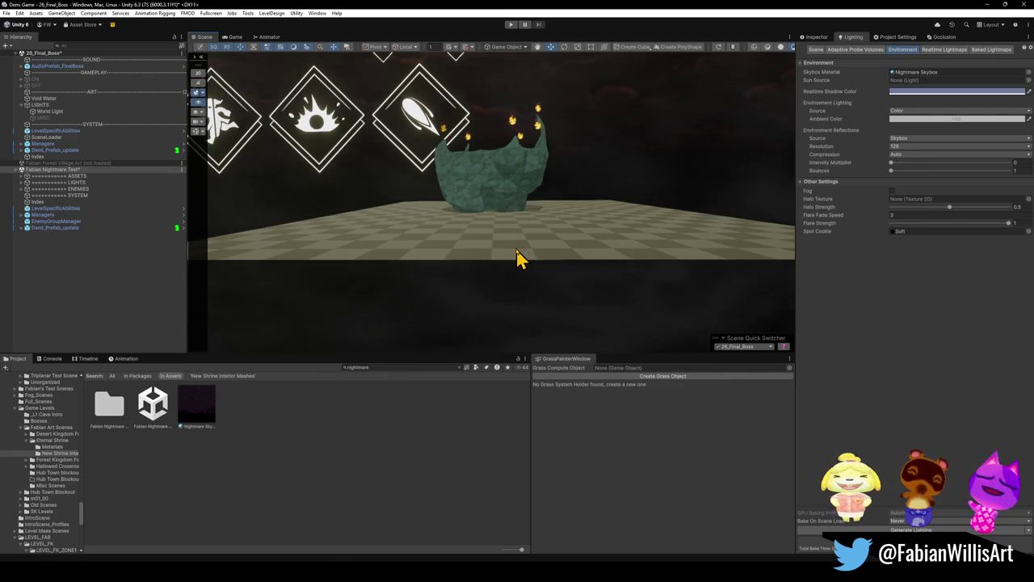
scroll(539, 217, up, 2)
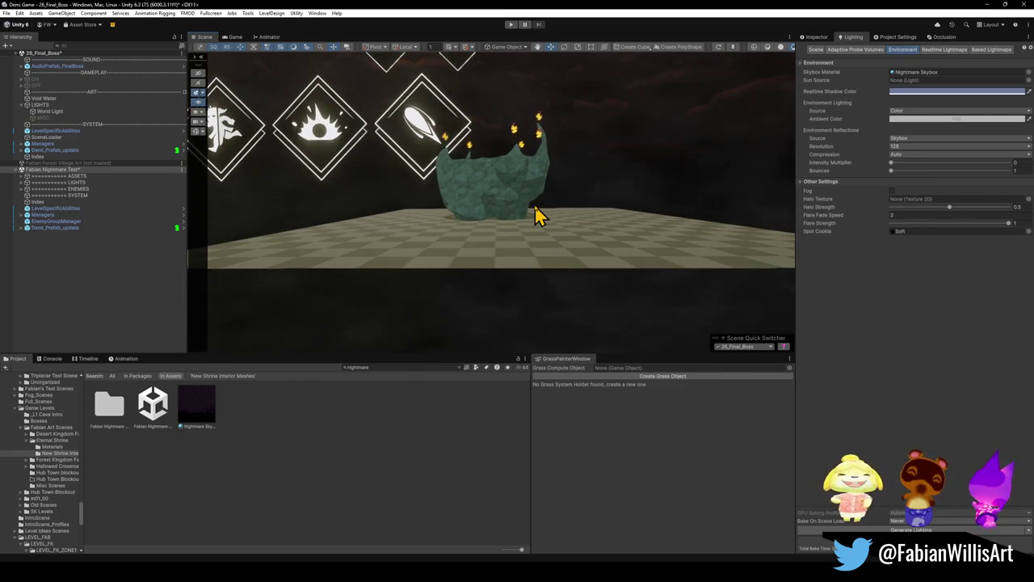
click(71, 170)
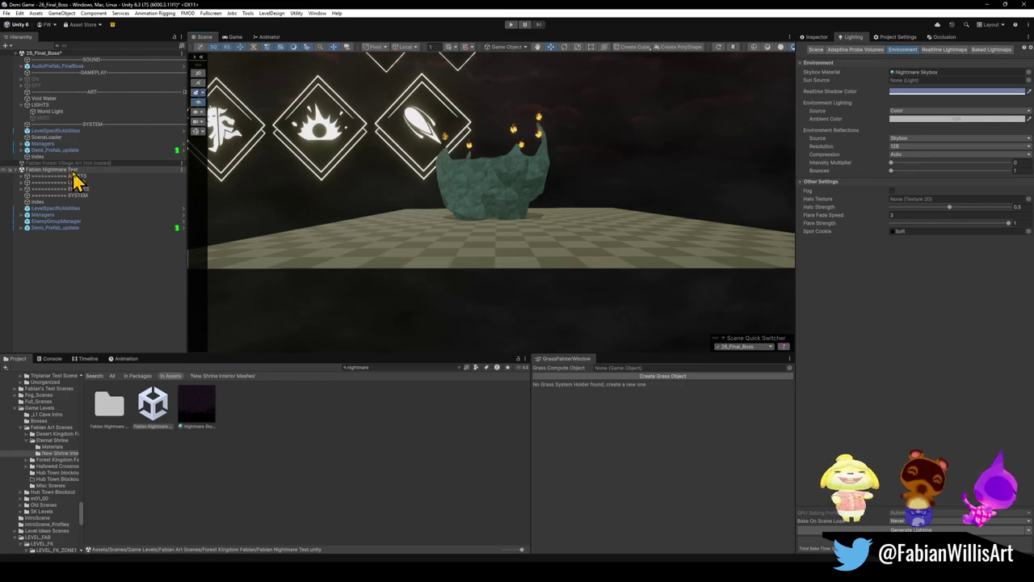
right_click(74, 171)
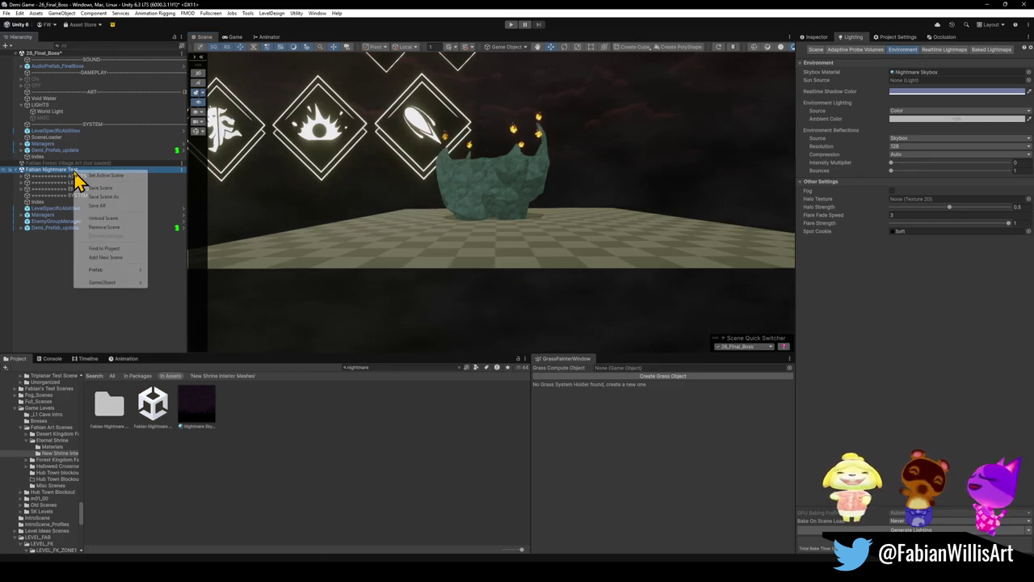
Remove the Fabian Nightmare Test scene and search the Project for 'void water'
click(118, 227)
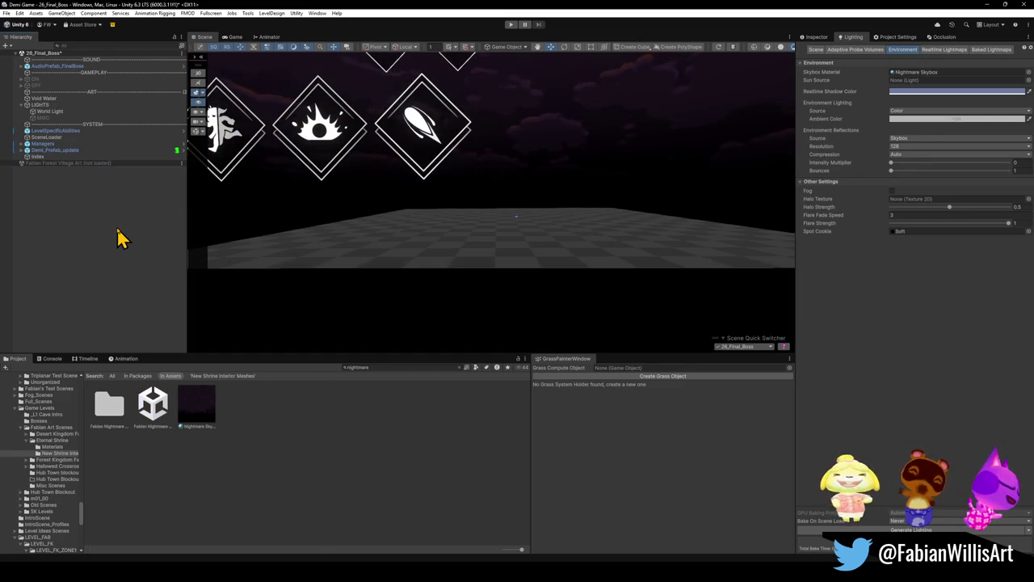
mouse_move(428, 311)
mouse_down()
mouse_move(437, 298)
mouse_move(438, 307)
mouse_move(404, 323)
mouse_up()
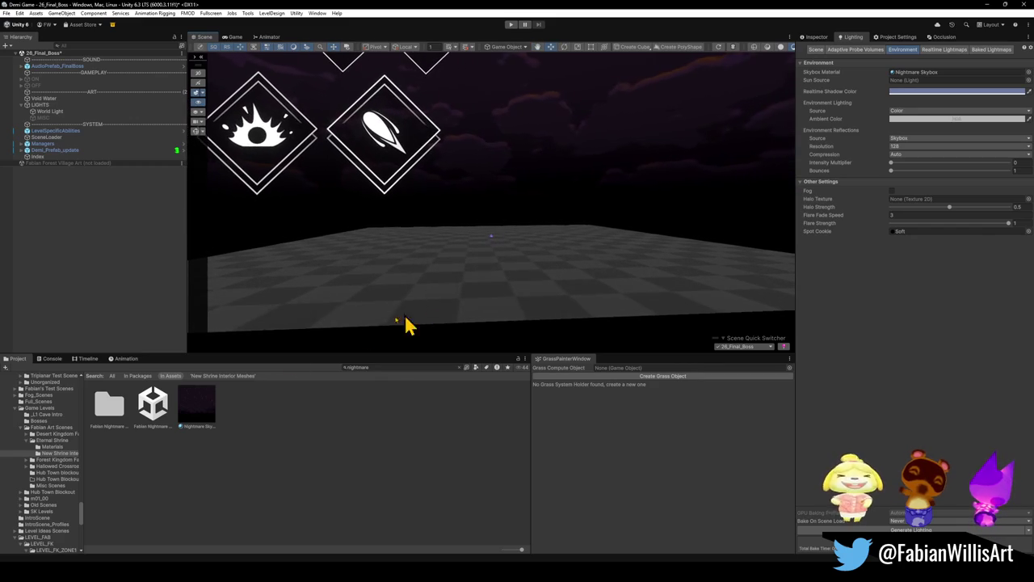
double_click(376, 364)
text(void wate)
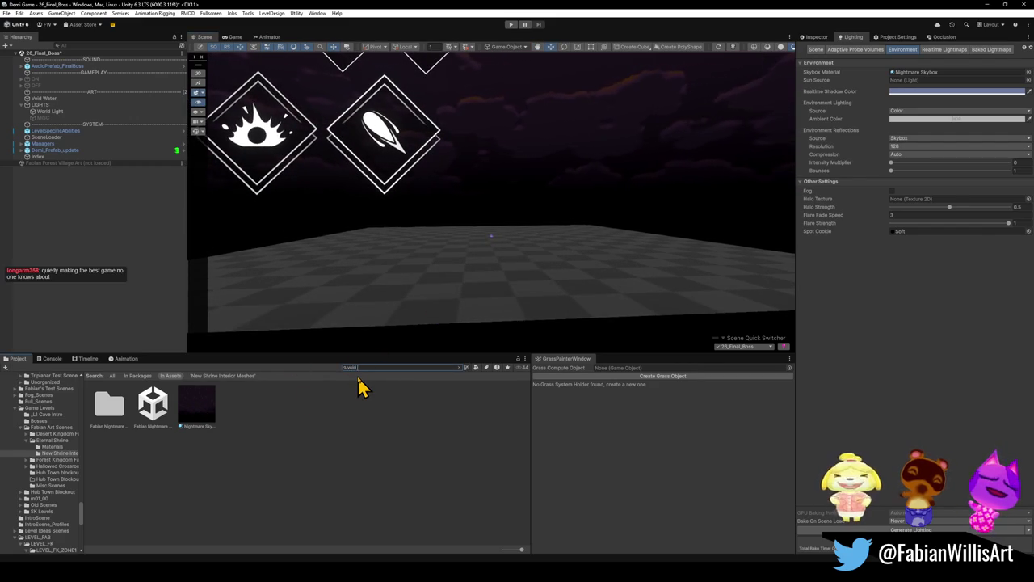
text(r)
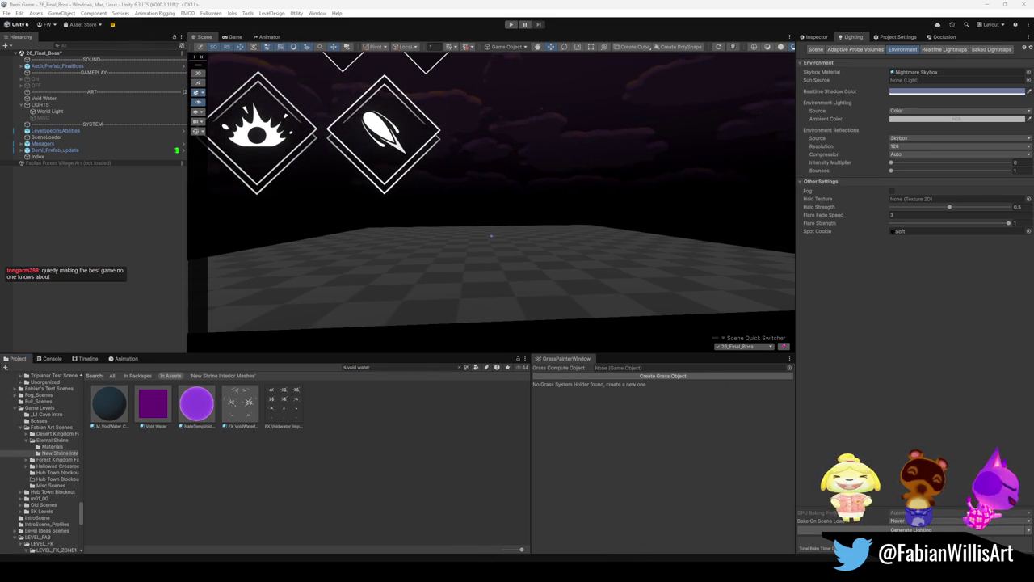
Change the Project search to 't:corruption watwater'
mouse_move(596, 267)
mouse_down()
mouse_move(573, 254)
mouse_move(547, 259)
mouse_up()
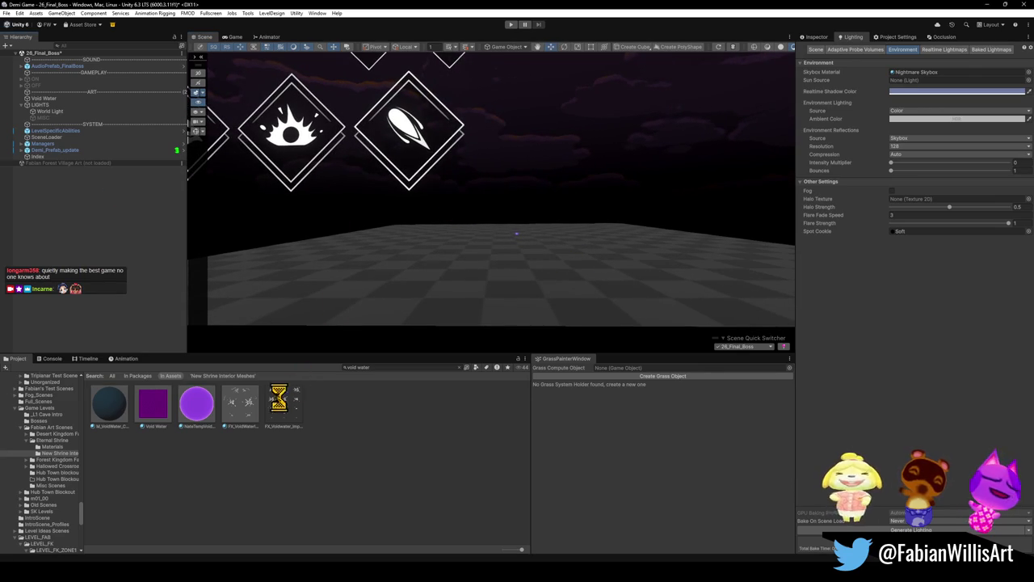
click(396, 368)
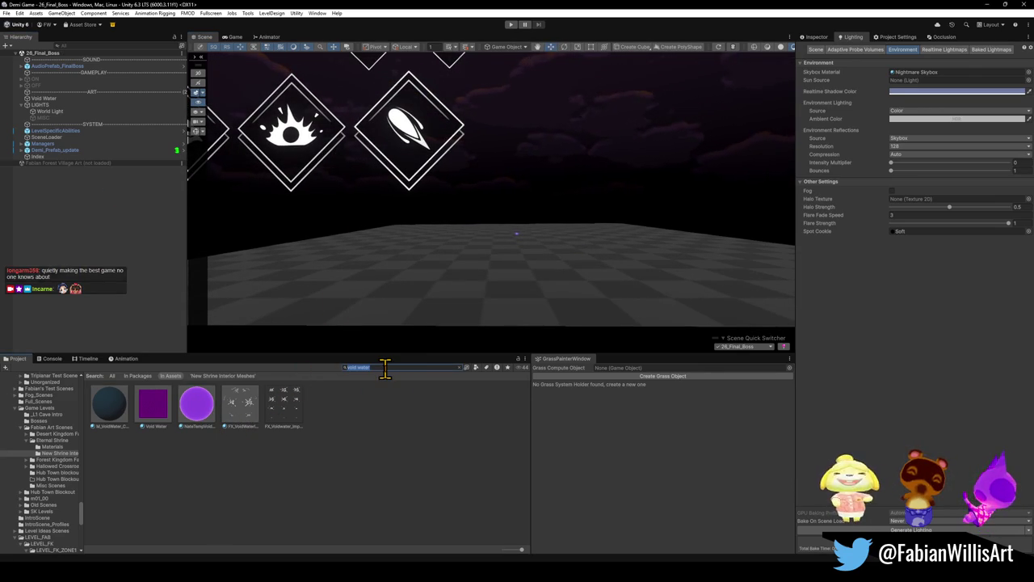
text(t:corruption)
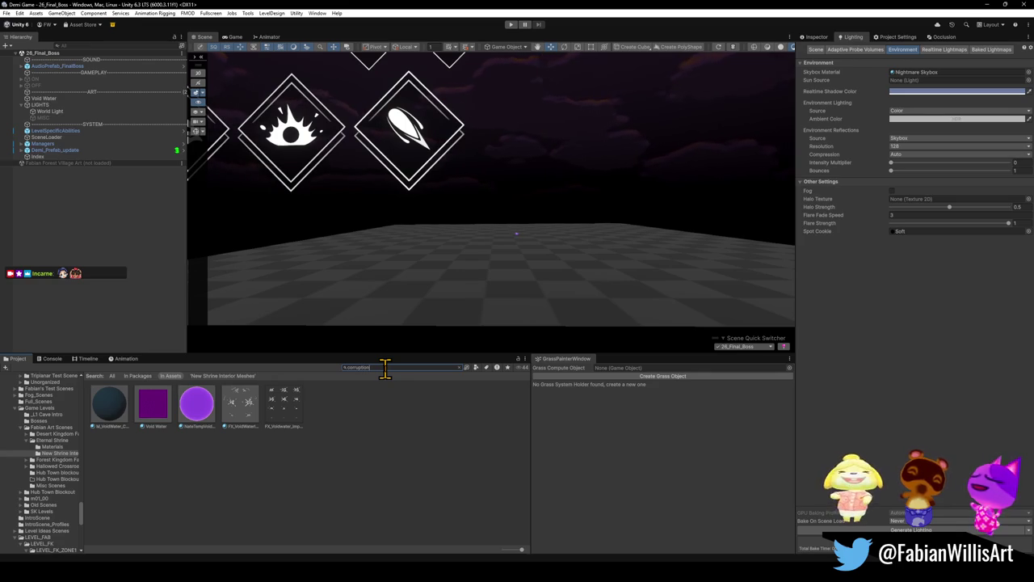
text( wat)
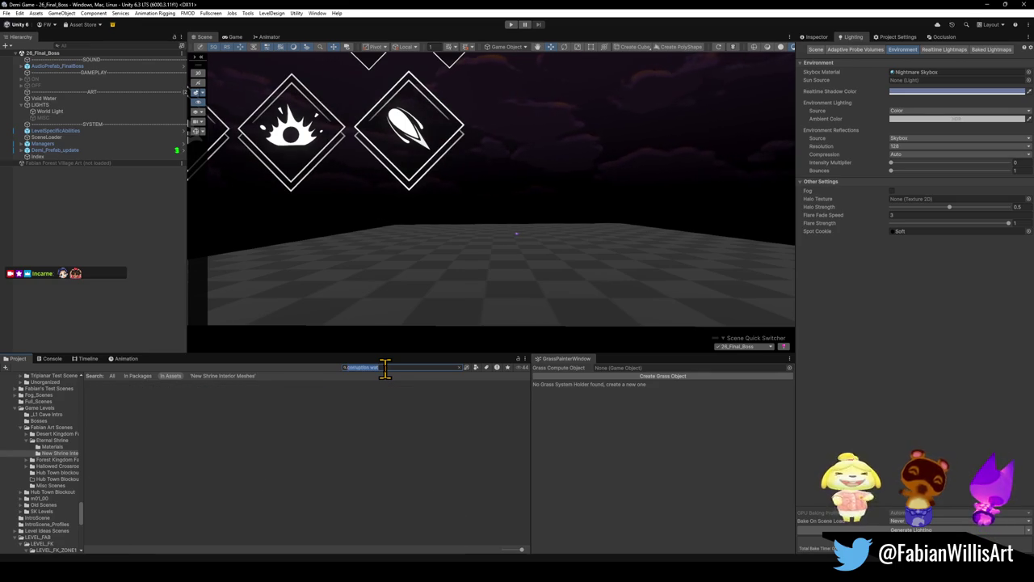
text(water)
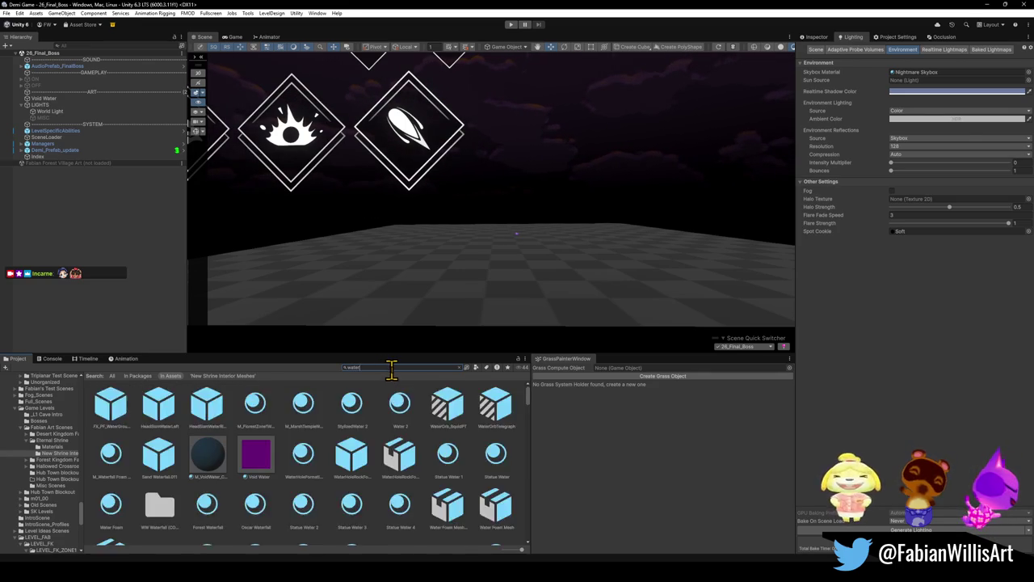
Preview Void Water on the Scene floor, then cancel the drop so the floor stays unchanged
mouse_move(255, 457)
mouse_down()
mouse_move(392, 290)
mouse_move(547, 290)
mouse_up()
key(Escape)
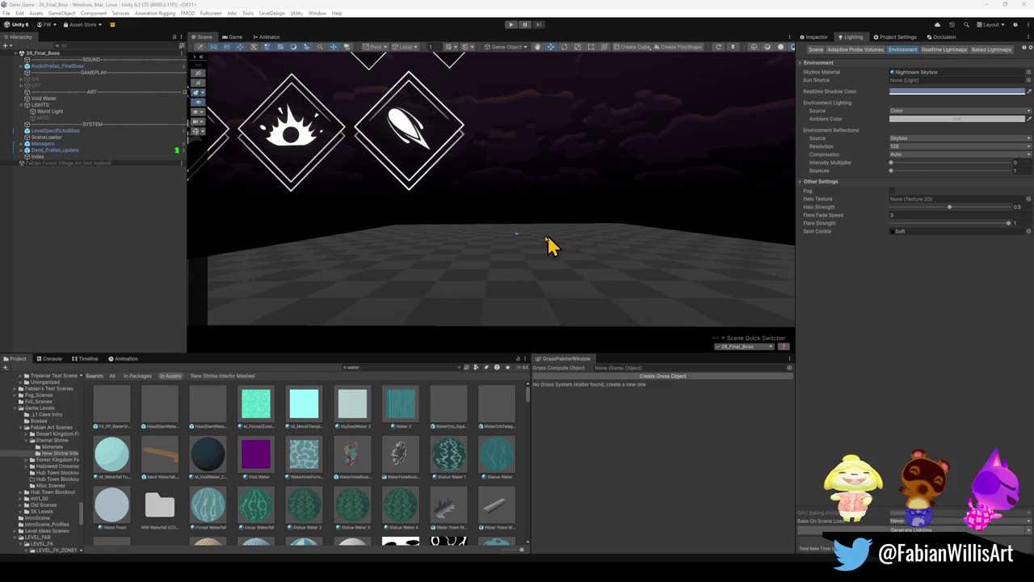
Preview WaterHoleForm and another water material on the floor
mouse_move(301, 460)
mouse_down()
mouse_move(494, 296)
mouse_move(563, 299)
mouse_move(549, 318)
mouse_up()
mouse_move(452, 460)
mouse_down()
mouse_move(500, 280)
mouse_move(501, 291)
mouse_up()
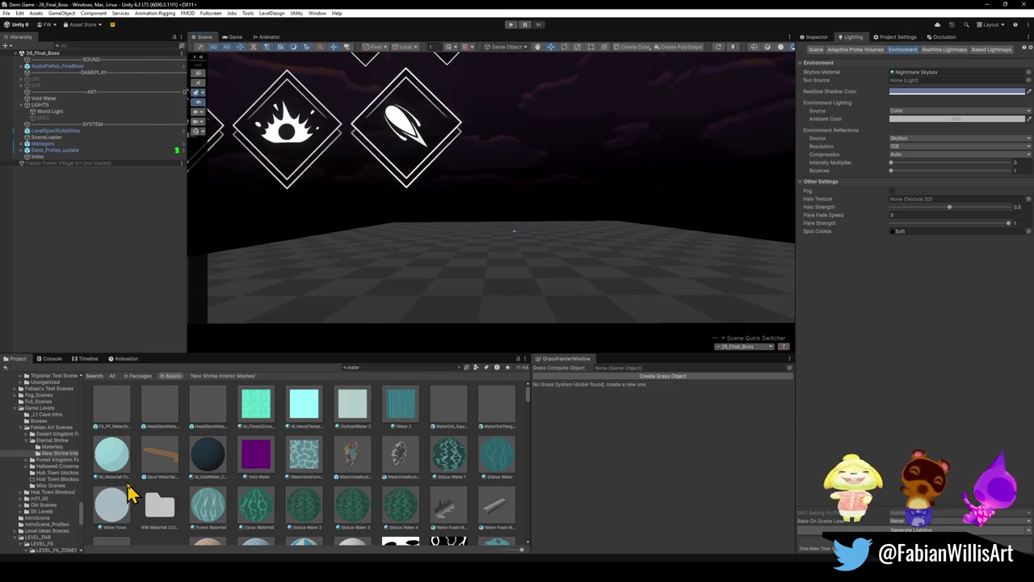
scroll(174, 459, down, 1)
scroll(174, 459, down, 2)
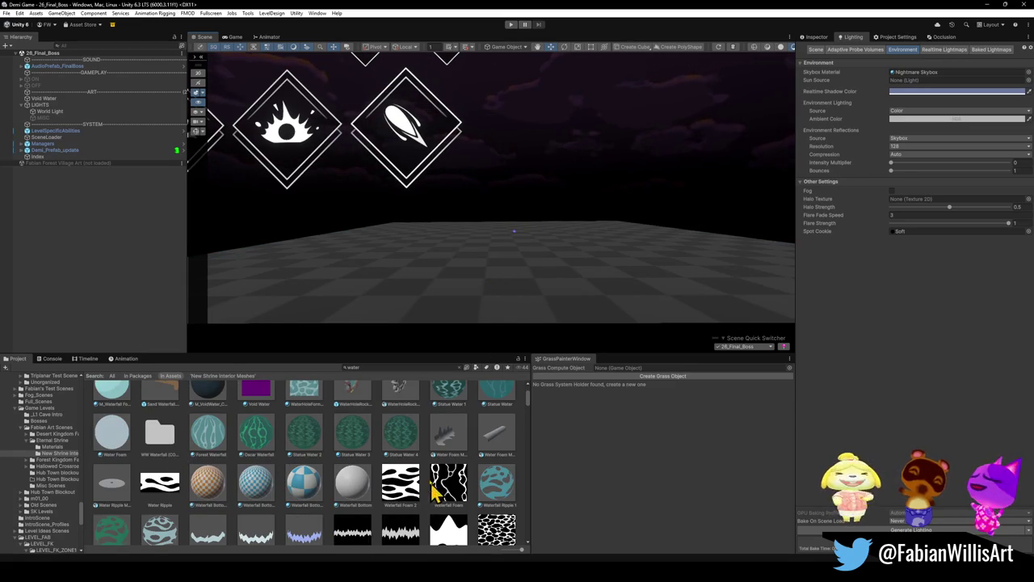
scroll(435, 485, up, 3)
Preview Statue Water 1 and another water material on the floor
mouse_move(428, 454)
mouse_down()
mouse_move(506, 250)
mouse_move(423, 369)
mouse_up()
scroll(401, 441, down, 1)
scroll(401, 441, up, 1)
mouse_move(396, 429)
mouse_down()
mouse_move(467, 283)
mouse_move(546, 284)
mouse_move(485, 365)
mouse_move(312, 473)
mouse_move(536, 295)
mouse_move(353, 431)
mouse_up()
scroll(353, 432, down, 5)
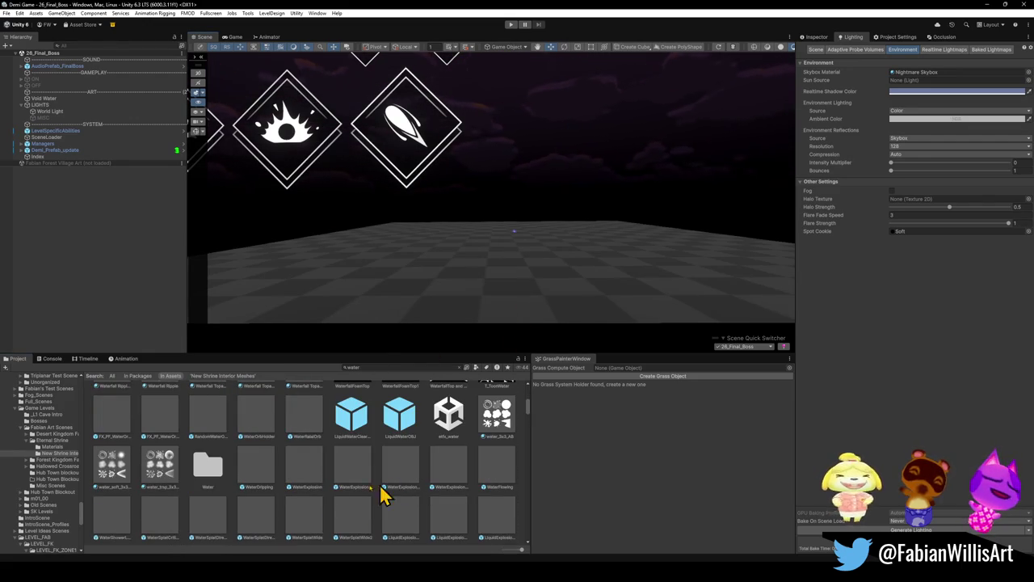
scroll(335, 477, up, 2)
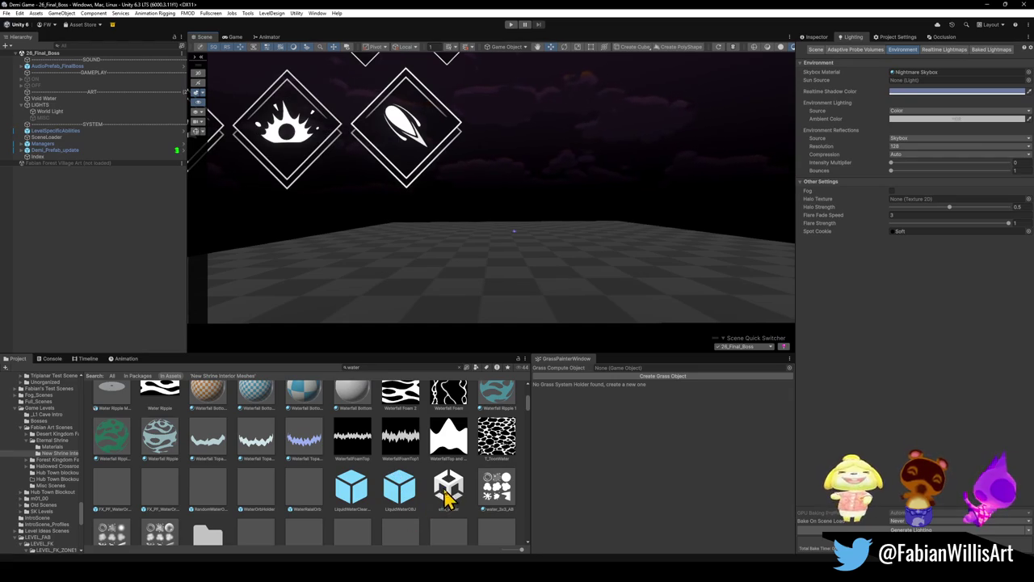
Browse the water results and preview Void Water on the floor again
scroll(445, 497, down, 5)
scroll(434, 488, down, 10)
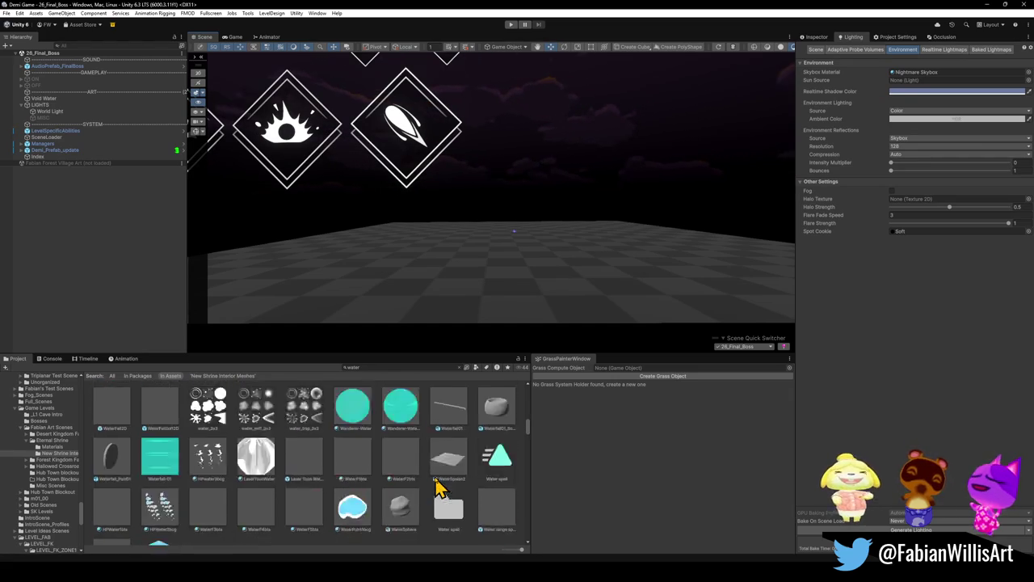
scroll(434, 481, down, 8)
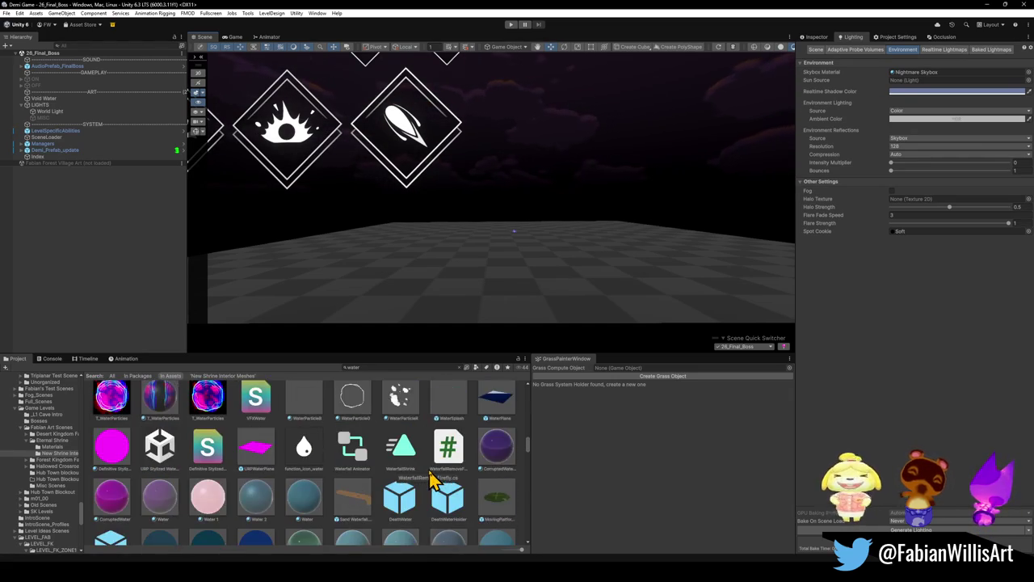
scroll(428, 477, up, 5)
scroll(421, 473, up, 10)
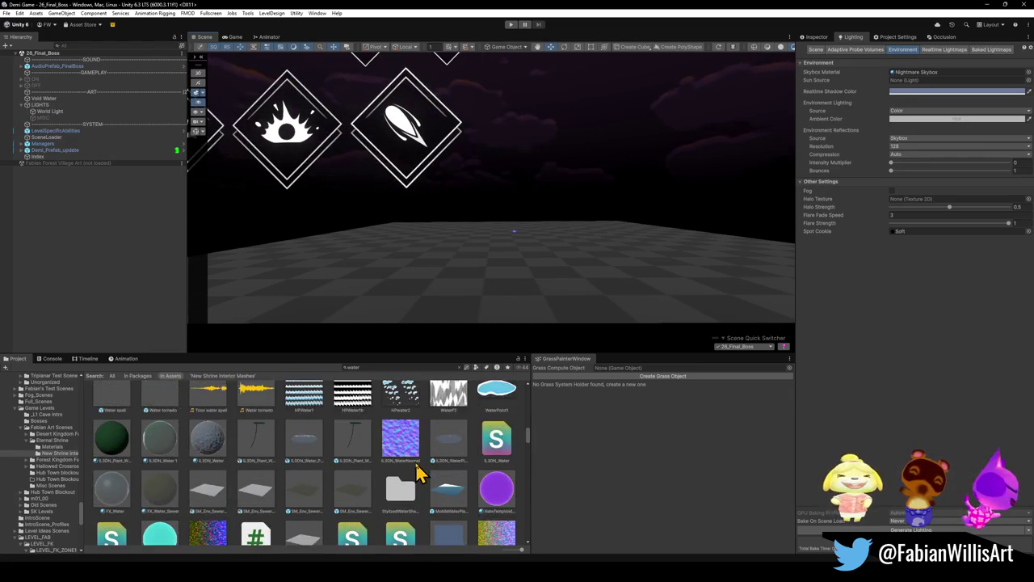
scroll(413, 468, up, 6)
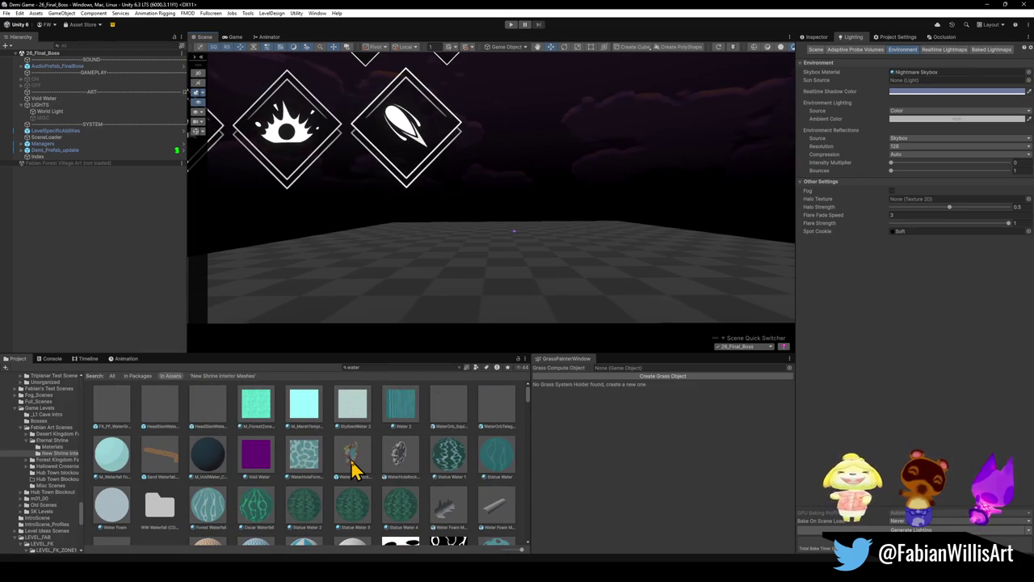
scroll(327, 467, down, 2)
scroll(356, 459, up, 1)
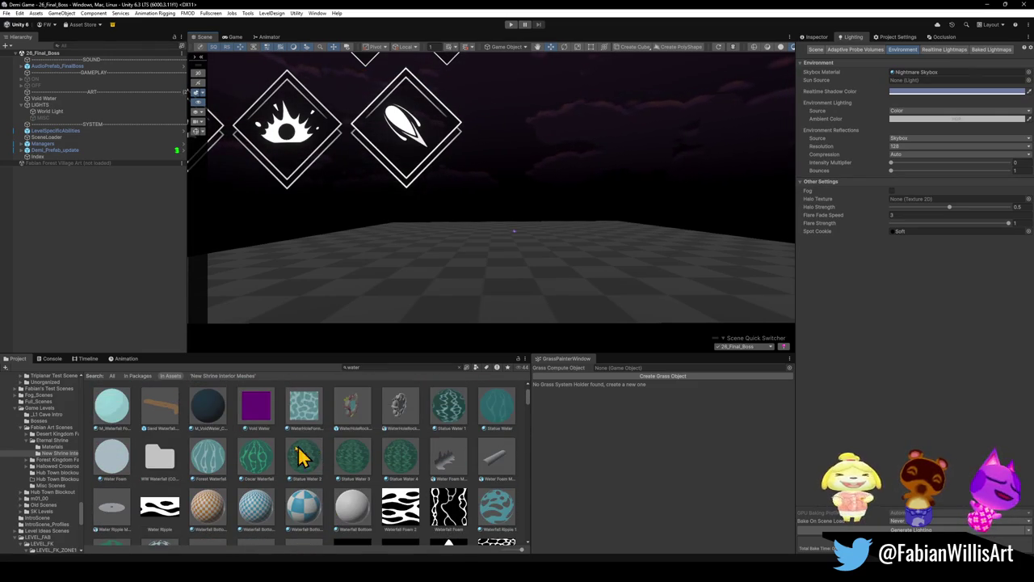
mouse_move(269, 411)
mouse_down()
mouse_move(458, 299)
mouse_move(552, 288)
mouse_move(364, 358)
mouse_move(258, 422)
mouse_up()
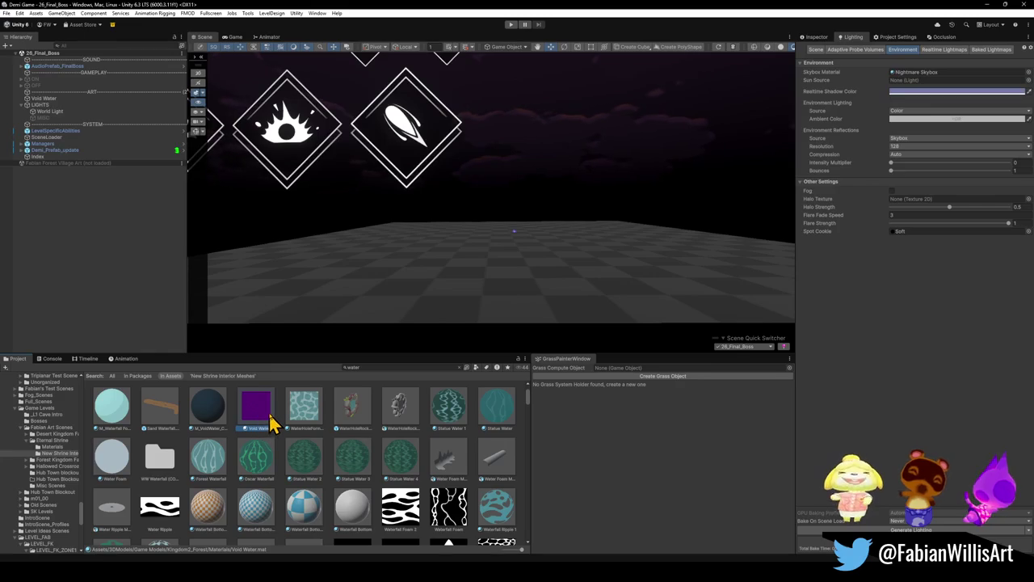
Rename Void Water 1 to Final Boss Water and apply it to the floor as purple water
click(458, 366)
text(Final Boss Water)
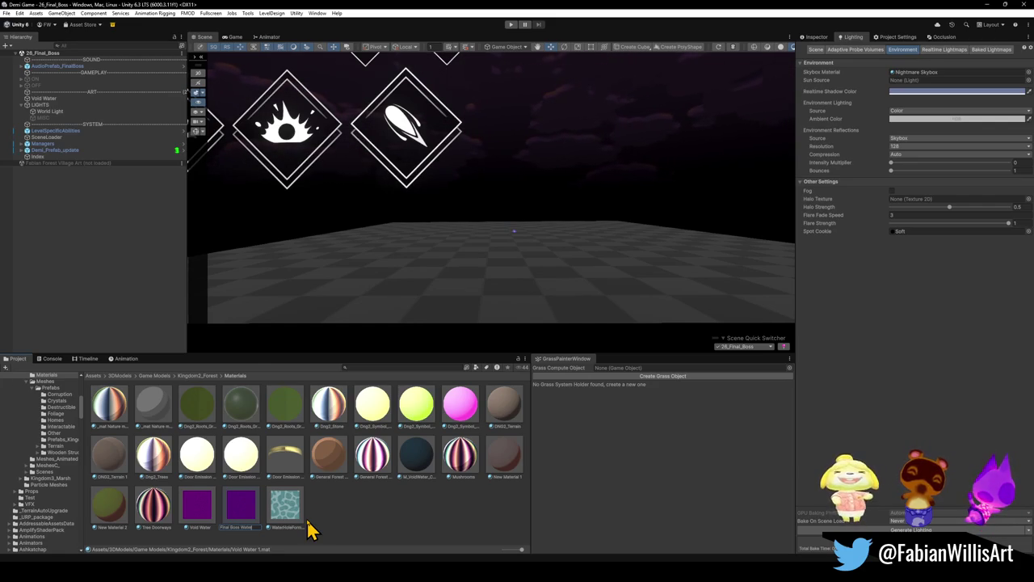
key(Return)
mouse_move(331, 469)
mouse_down()
mouse_move(469, 318)
mouse_move(515, 286)
mouse_up()
mouse_move(598, 293)
mouse_down()
mouse_move(607, 286)
mouse_move(541, 325)
mouse_move(455, 307)
mouse_move(235, 159)
mouse_up()
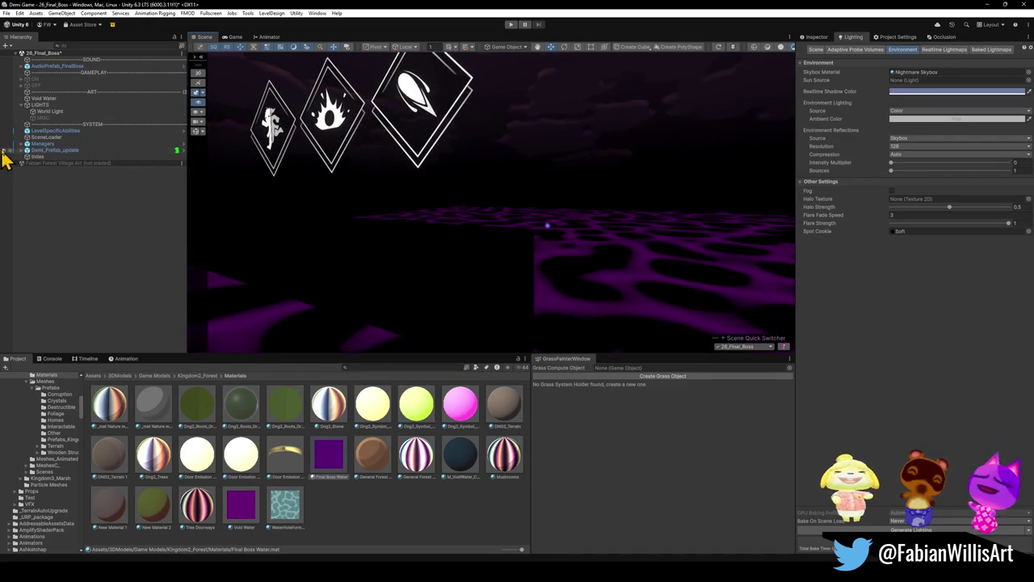
mouse_move(496, 250)
mouse_down()
mouse_move(549, 267)
mouse_move(538, 270)
mouse_move(547, 279)
mouse_up()
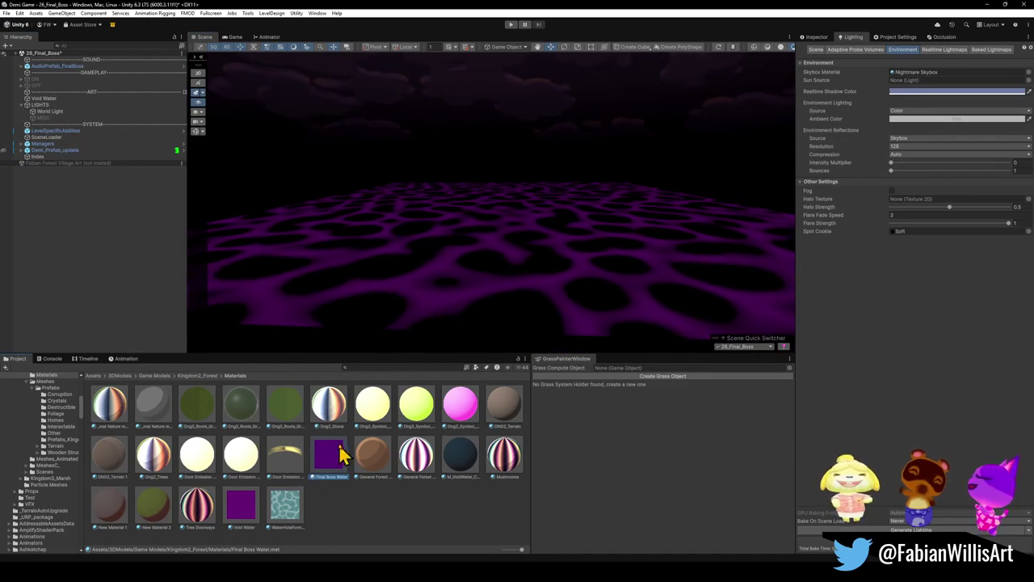
click(818, 38)
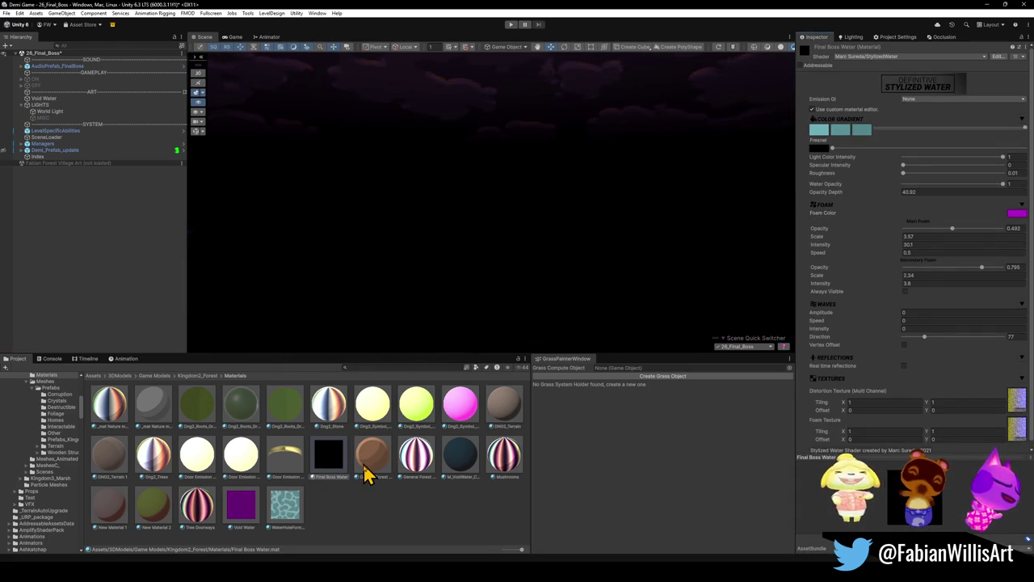
Darken Final Boss Water's Fresnel colour to dark grey
mouse_move(555, 257)
mouse_down()
mouse_move(556, 289)
mouse_move(547, 249)
mouse_move(543, 257)
mouse_up()
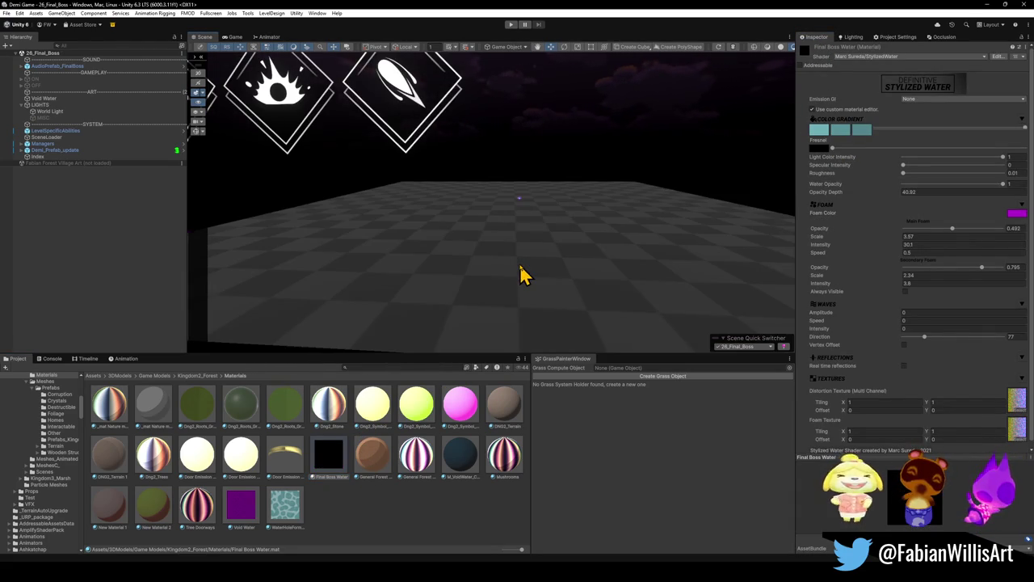
click(866, 38)
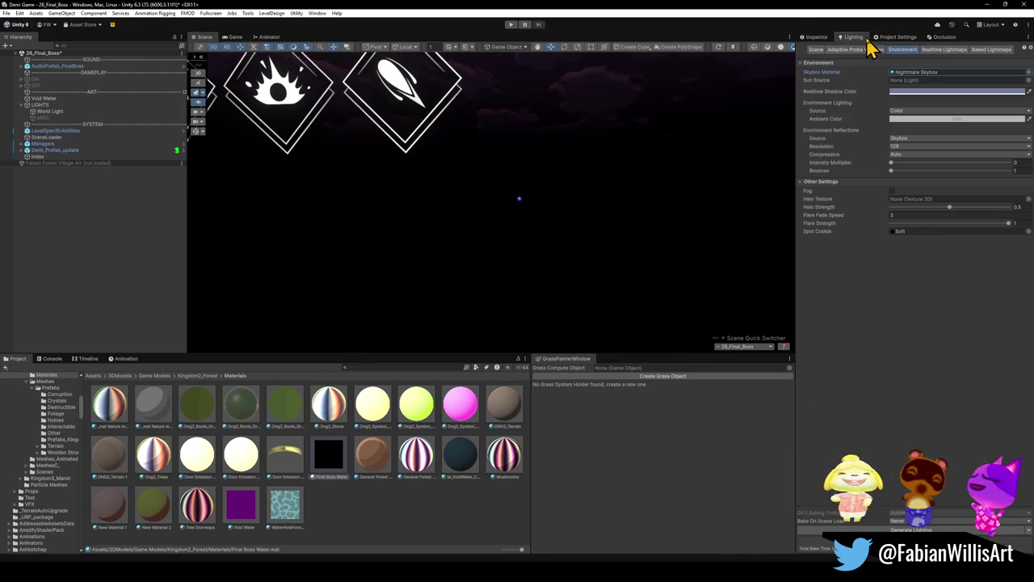
click(817, 37)
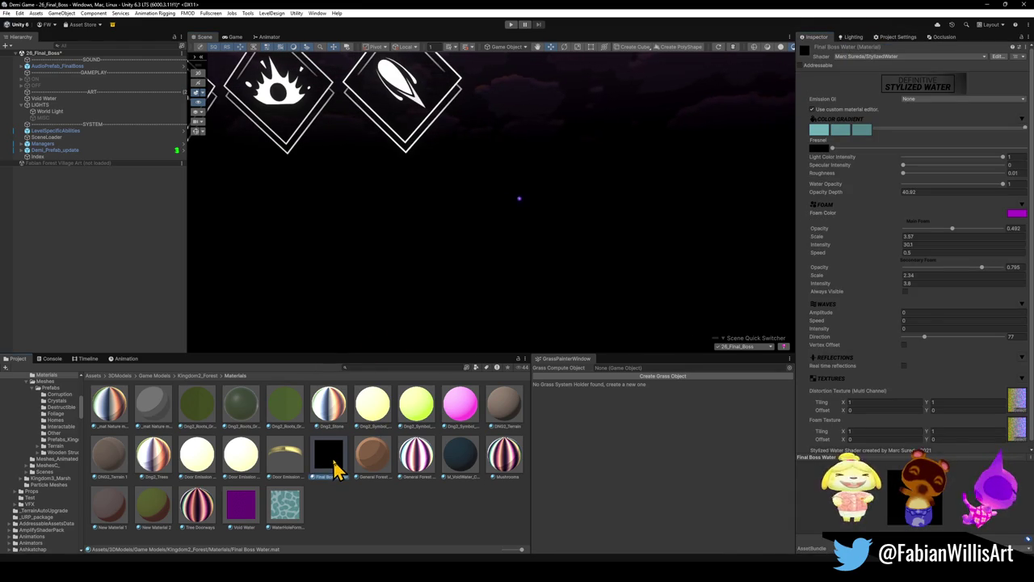
click(833, 153)
mouse_move(857, 194)
mouse_down()
mouse_move(831, 231)
mouse_move(816, 234)
mouse_up()
click(243, 510)
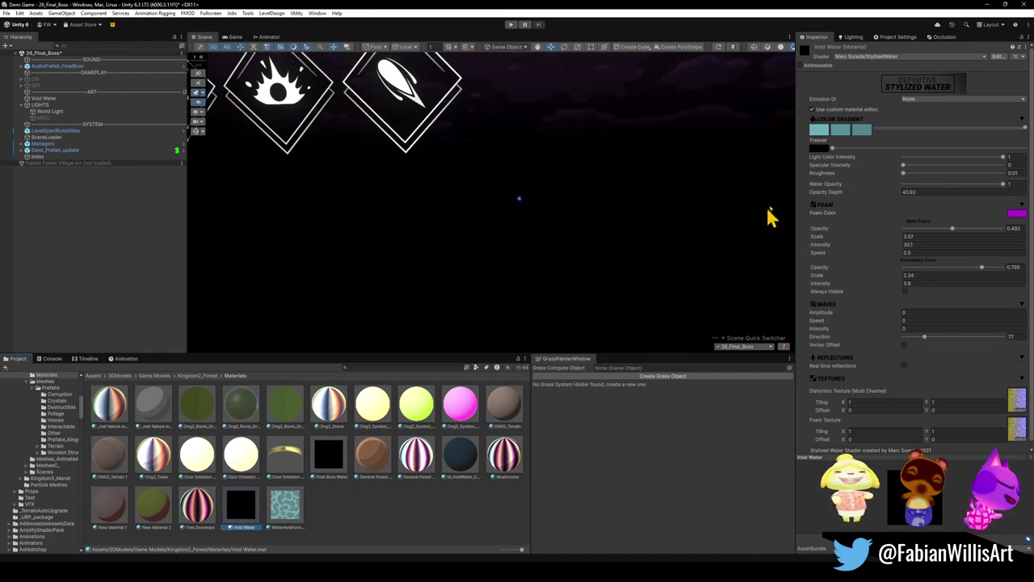
click(332, 465)
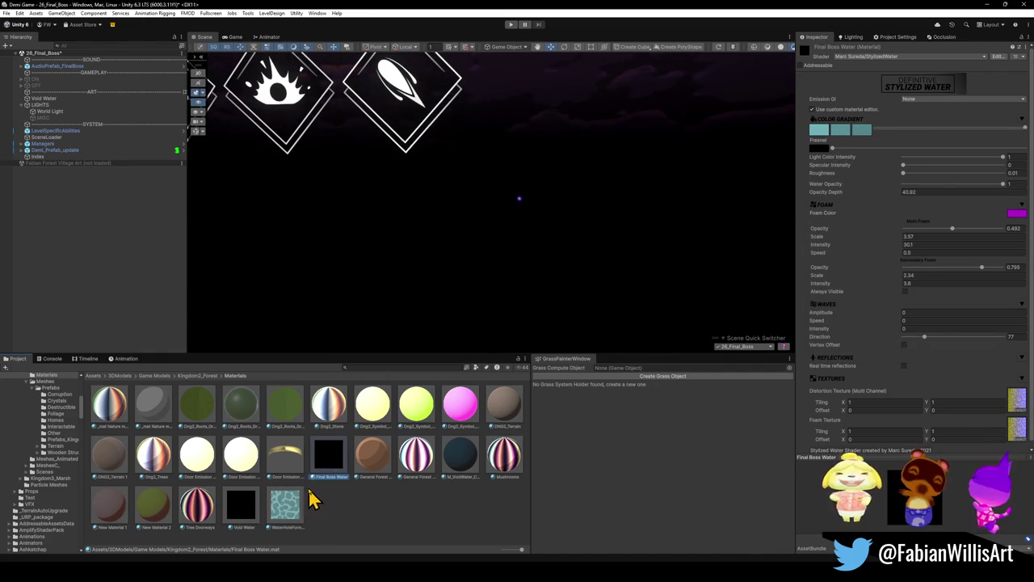
Lighten the Fresnel colour to mid grey and hide the black box and diamond icons
click(823, 150)
click(502, 335)
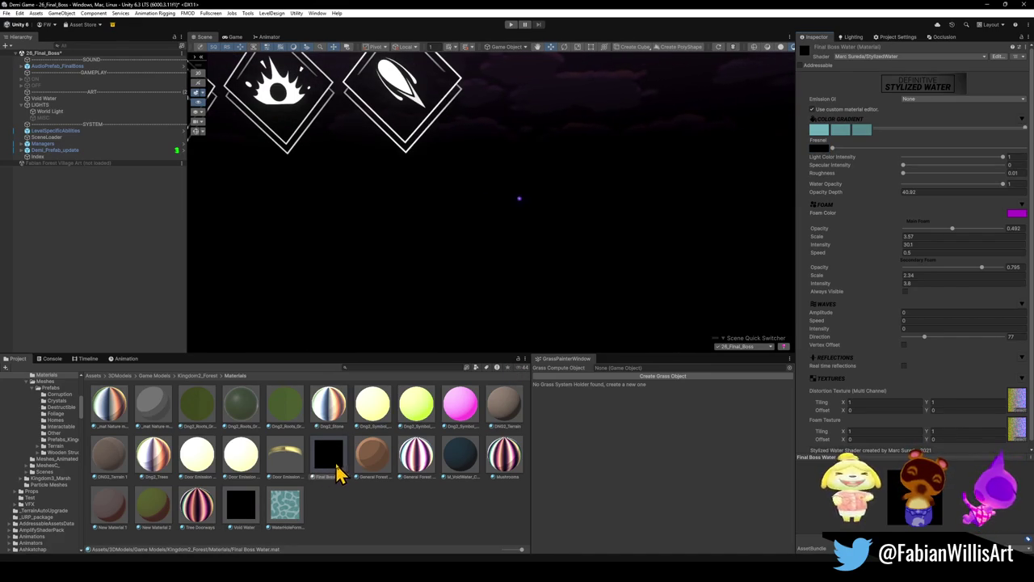
click(825, 149)
mouse_move(859, 210)
mouse_down()
mouse_move(836, 203)
mouse_move(833, 216)
mouse_up()
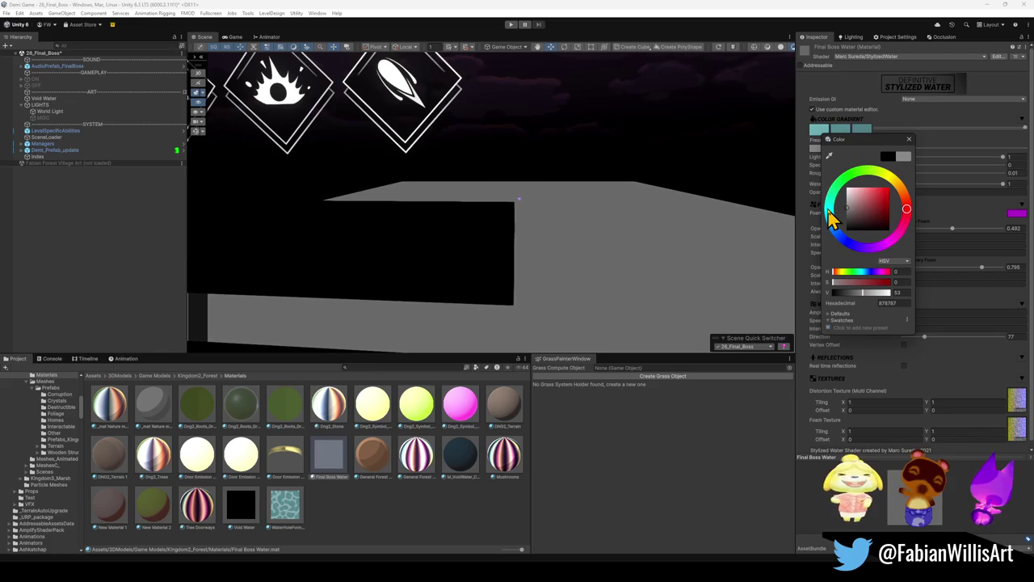
click(7, 157)
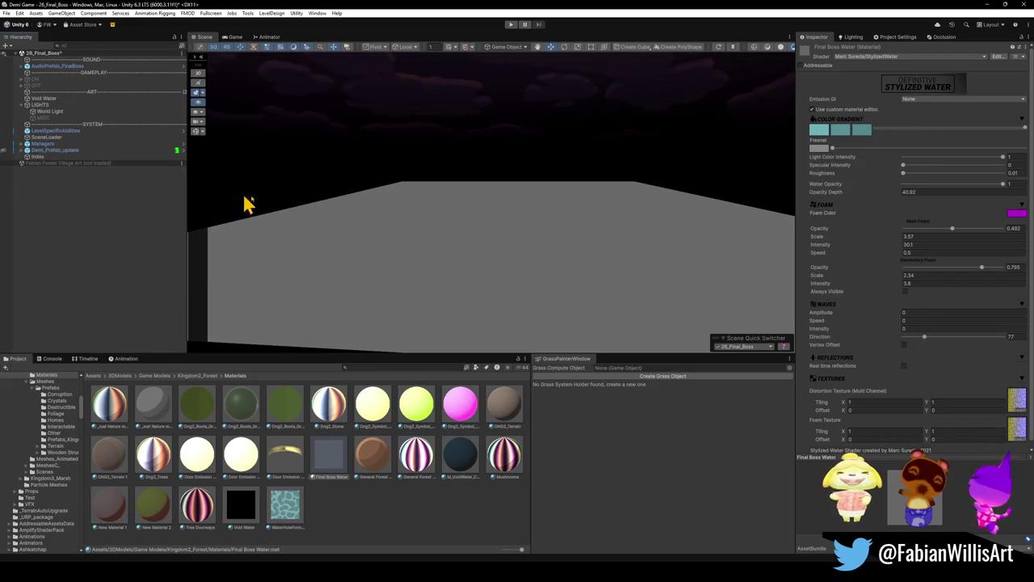
Set Final Boss Water's Fresnel colour to pure white FFFFFF
click(821, 149)
key(Escape)
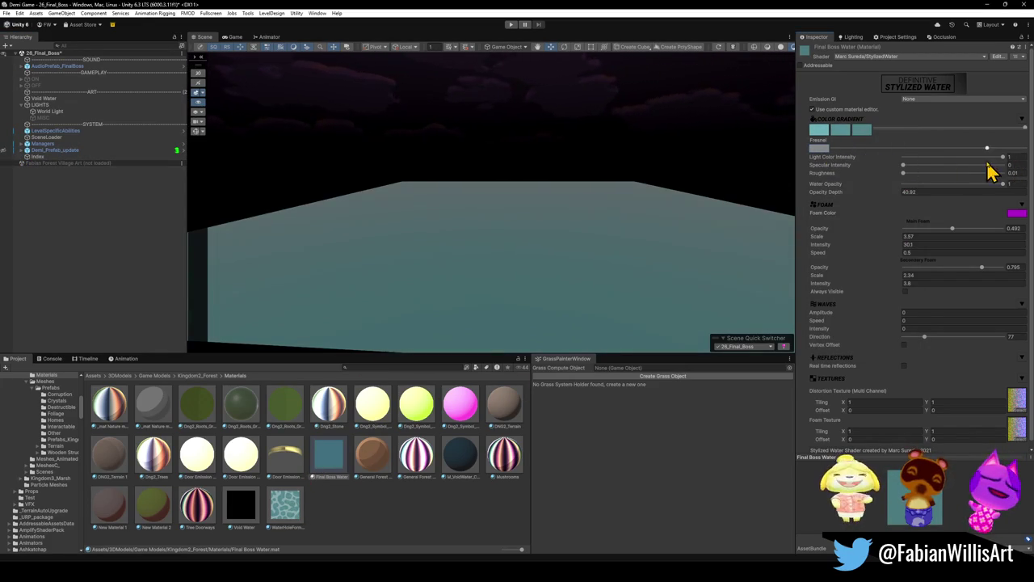
click(820, 150)
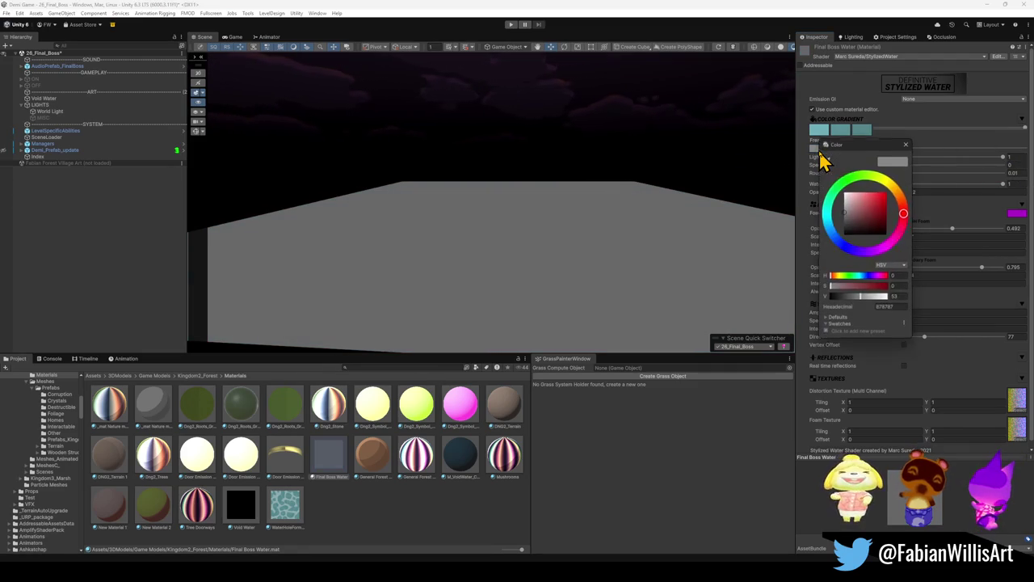
mouse_move(860, 218)
mouse_down()
mouse_move(834, 249)
mouse_move(824, 194)
mouse_move(771, 242)
mouse_move(771, 199)
mouse_up()
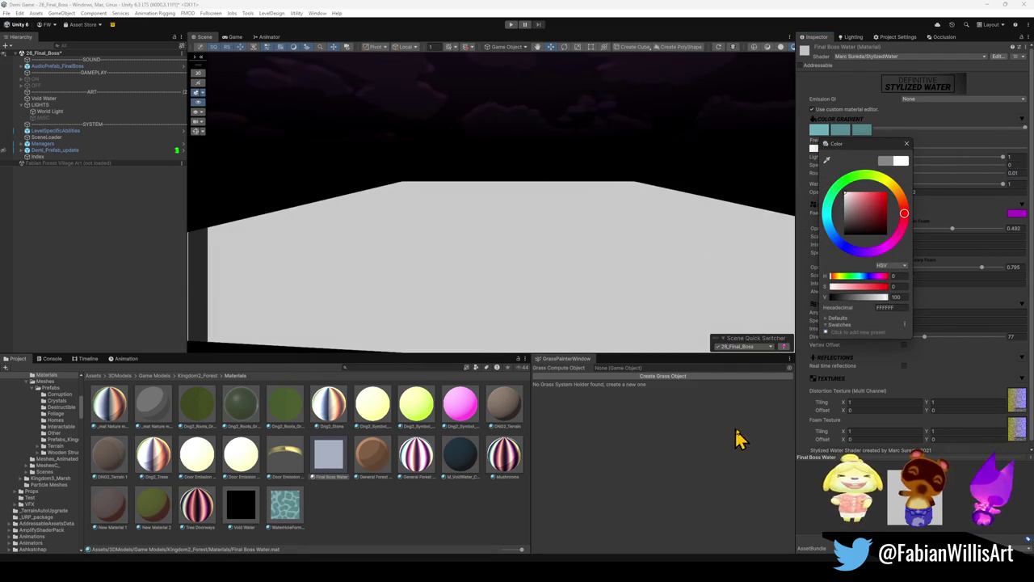
click(804, 410)
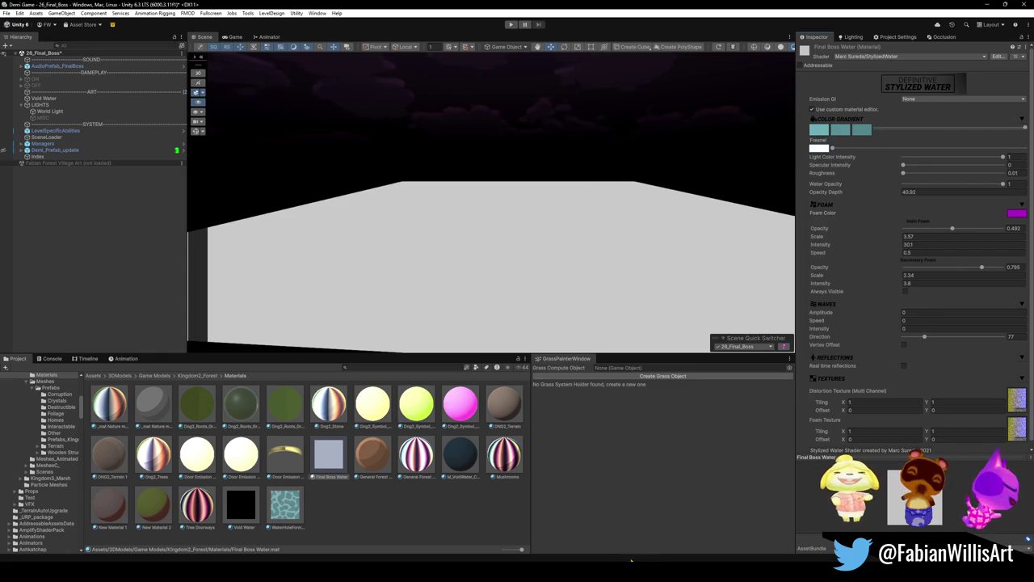
key(alt+Tab)
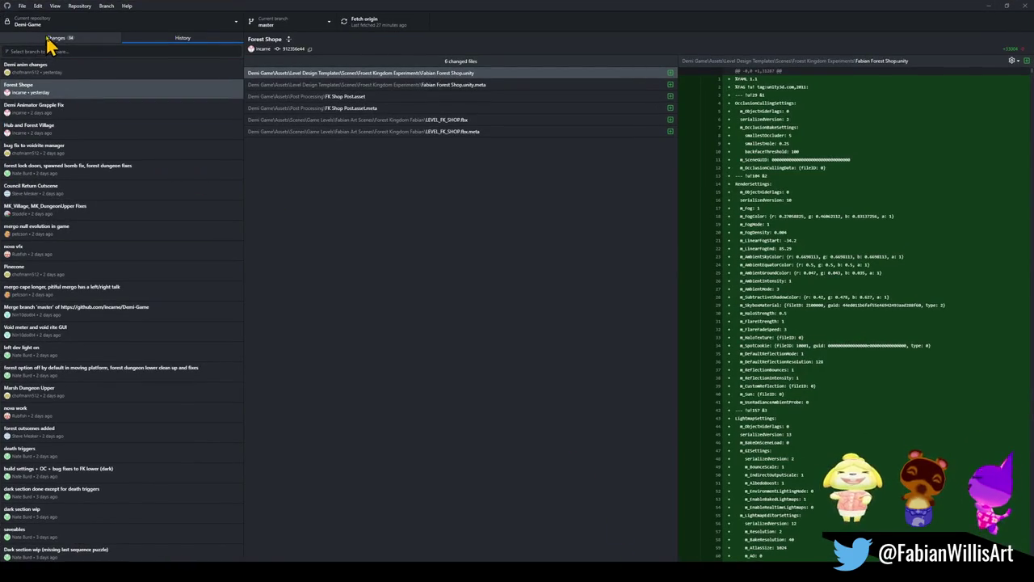
Filter GitHub Desktop's changed files by 'water' to view the Final Boss Water.mat diff
click(49, 38)
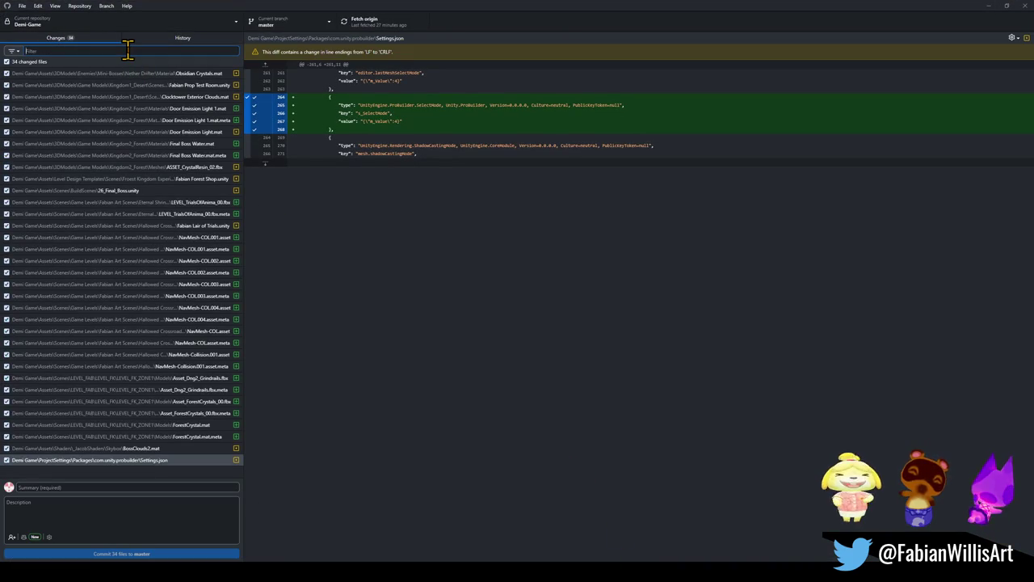
text(water)
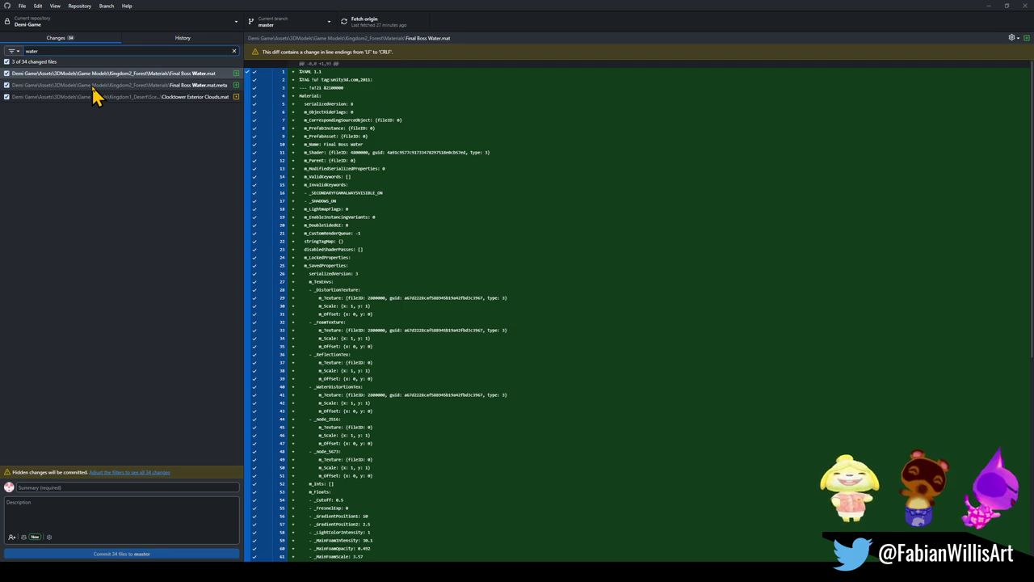
click(989, 6)
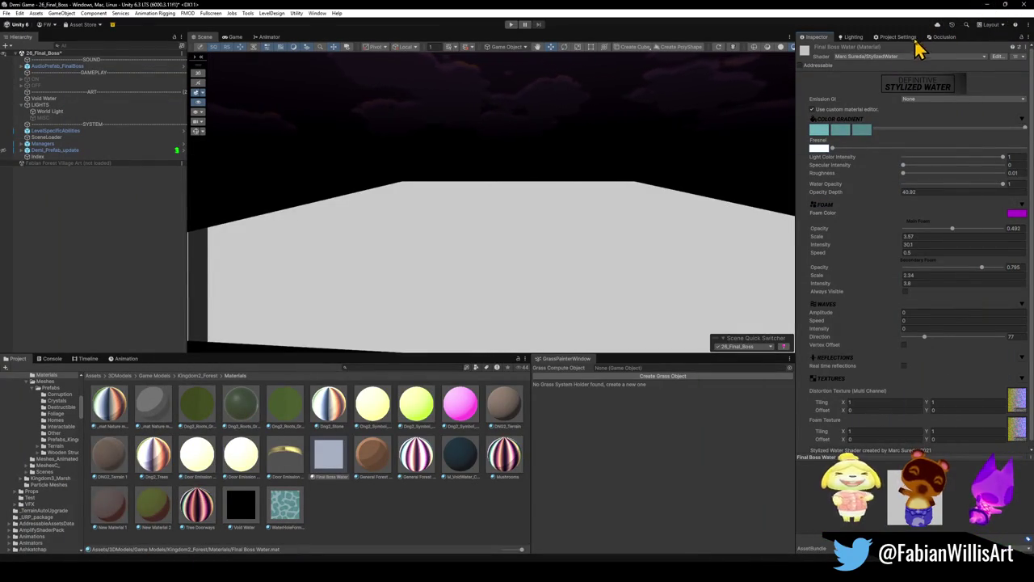
mouse_move(624, 575)
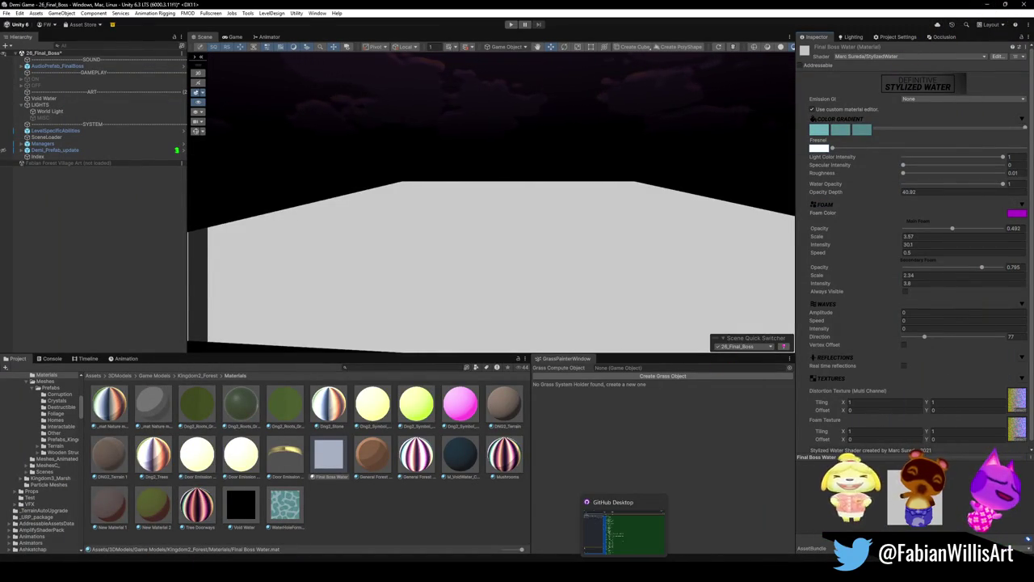
click(624, 530)
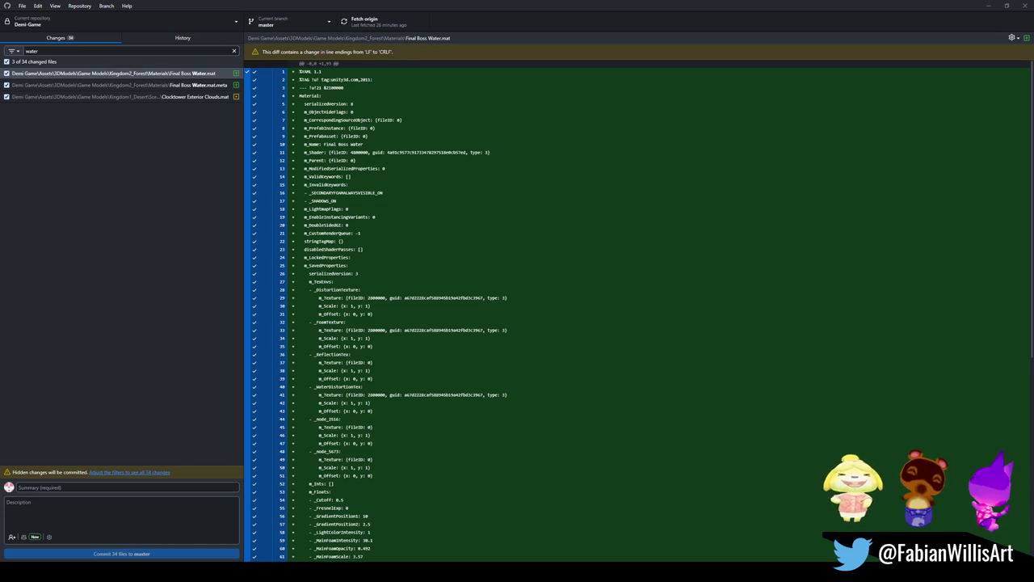
key(alt+Tab)
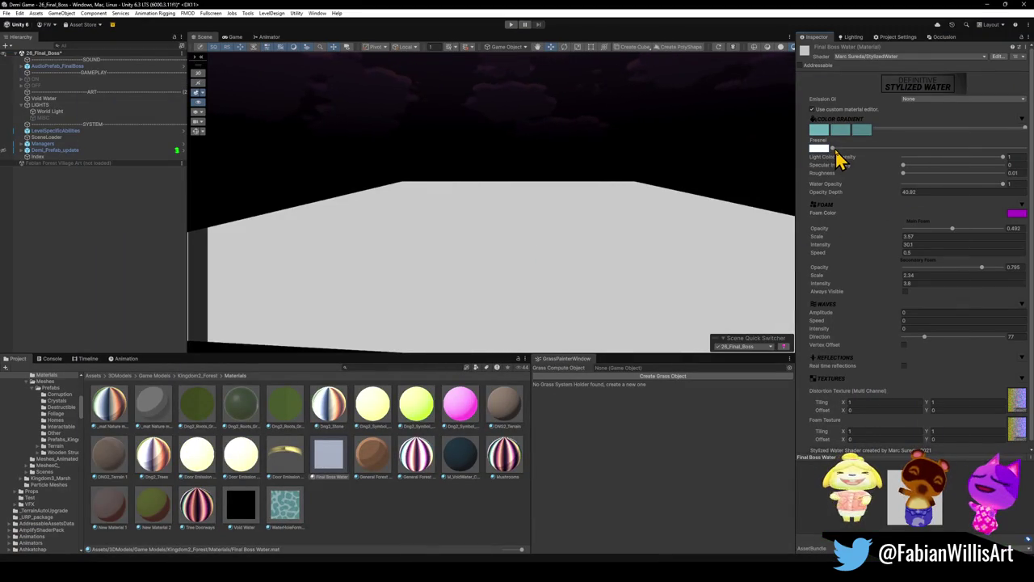
Raise foam opacity to 0.531, set Fresnel colour to black, and tune Fresnel and specular
click(956, 231)
mouse_move(832, 152)
mouse_down()
mouse_move(976, 173)
mouse_move(918, 194)
mouse_up()
click(821, 148)
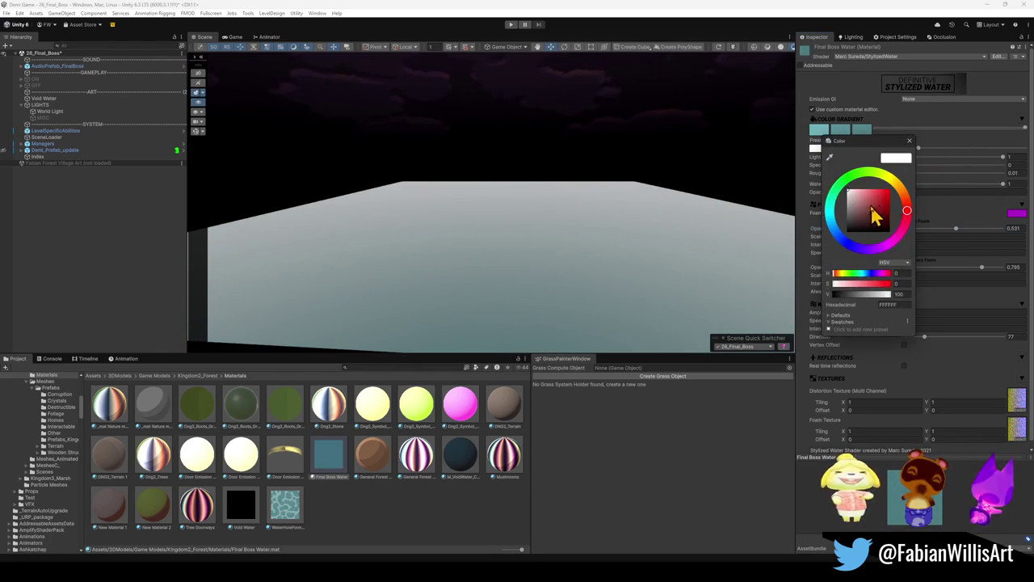
click(845, 233)
drag(926, 162, 813, 162)
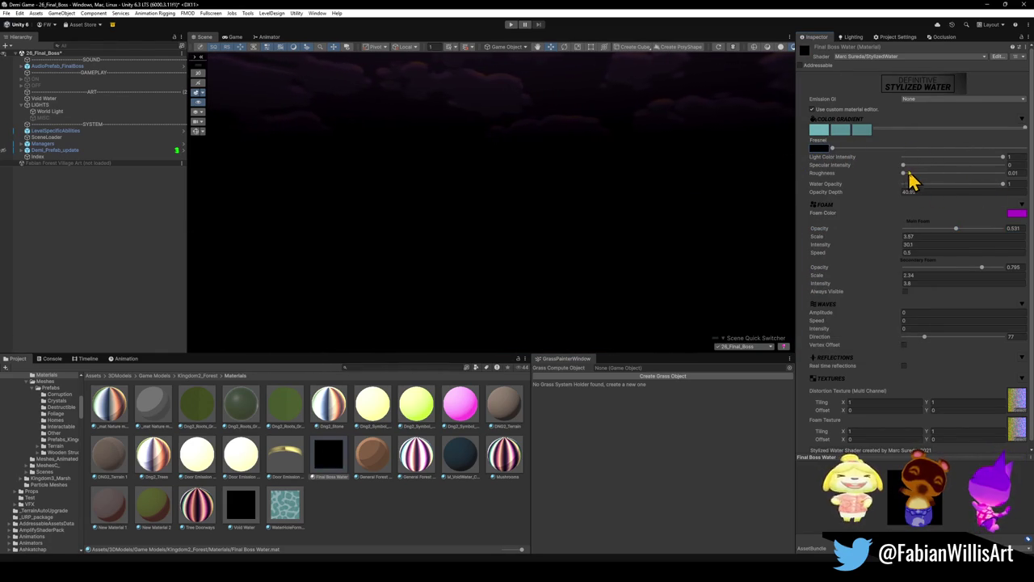
mouse_move(904, 166)
mouse_down()
mouse_move(989, 189)
mouse_move(907, 181)
mouse_move(25, 213)
mouse_move(994, 203)
mouse_move(886, 197)
mouse_up()
Check the Lighting Environment skybox picker, keeping Nightmare Skybox assigned
click(864, 38)
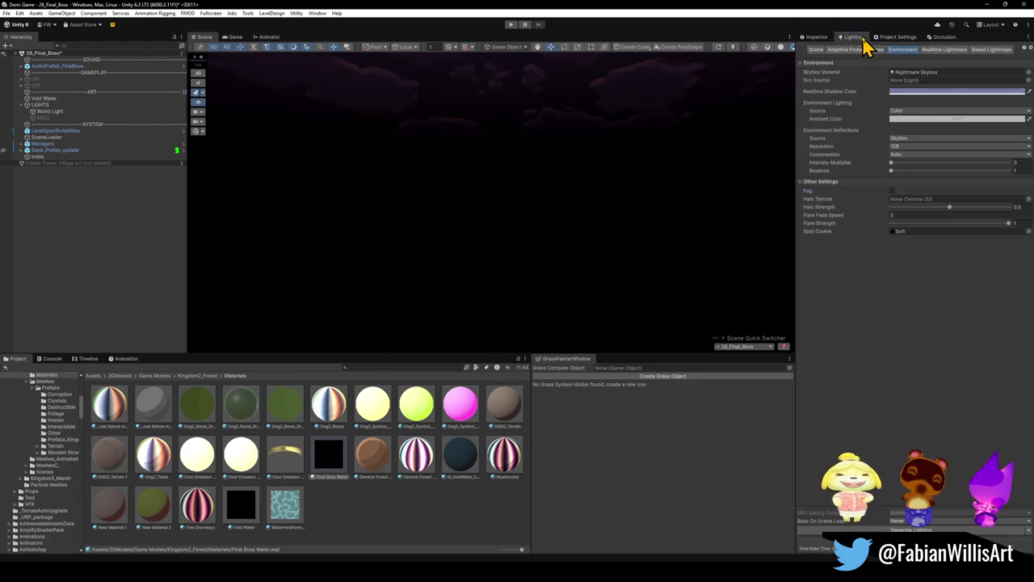
click(1028, 71)
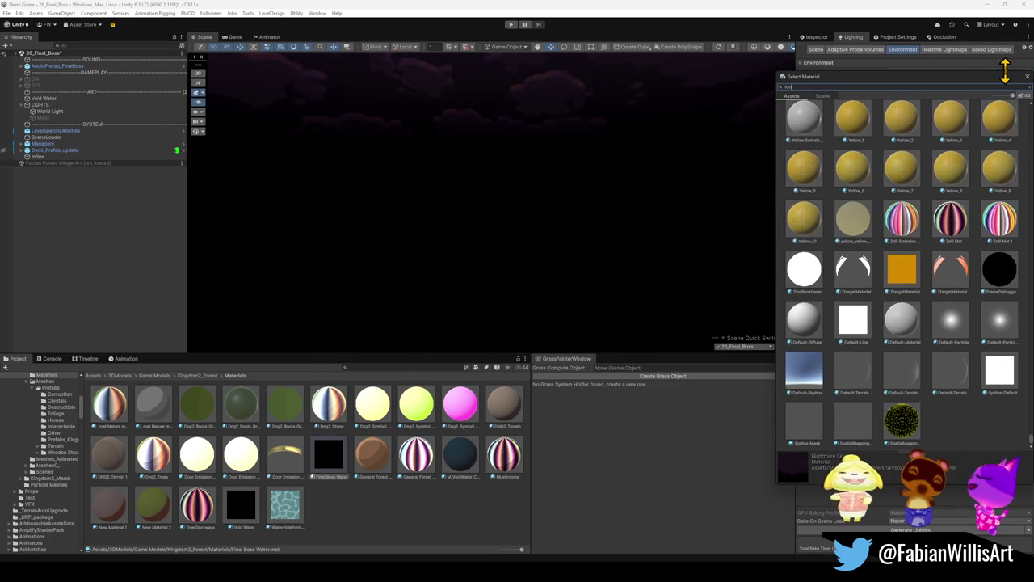
click(805, 129)
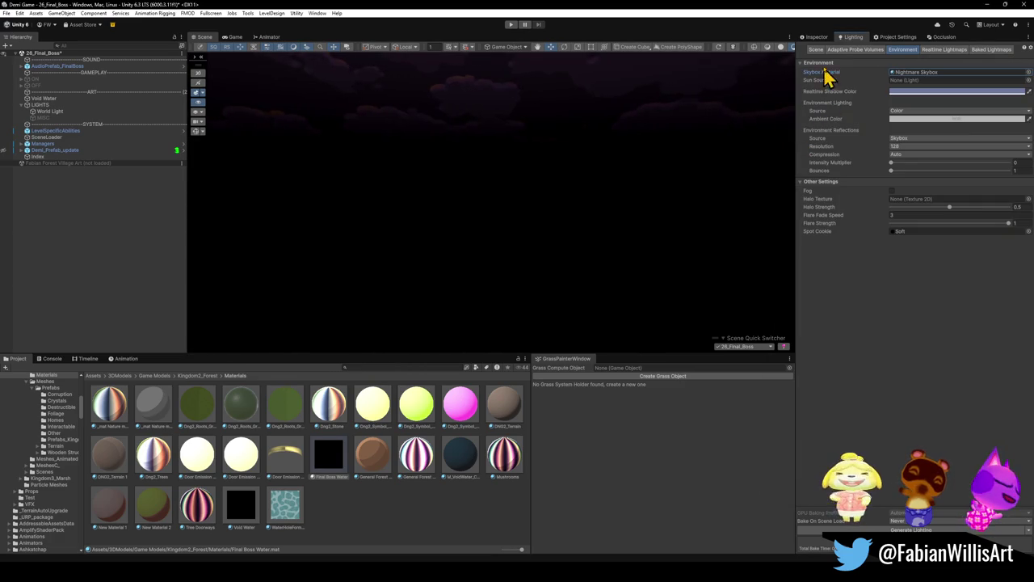
click(815, 38)
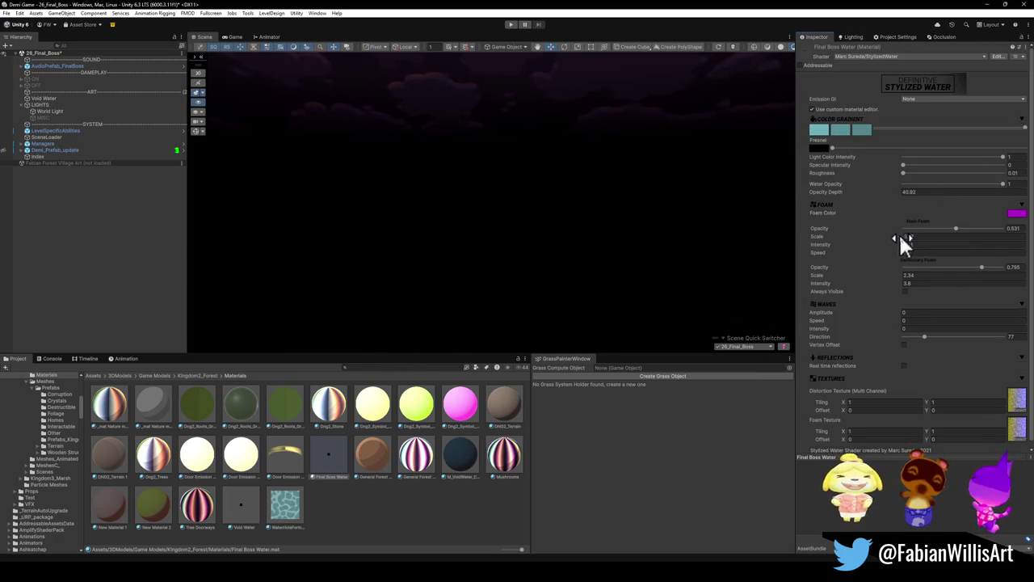
Adjust the main foam intensity and set the secondary foam scale to about 7.93
click(906, 245)
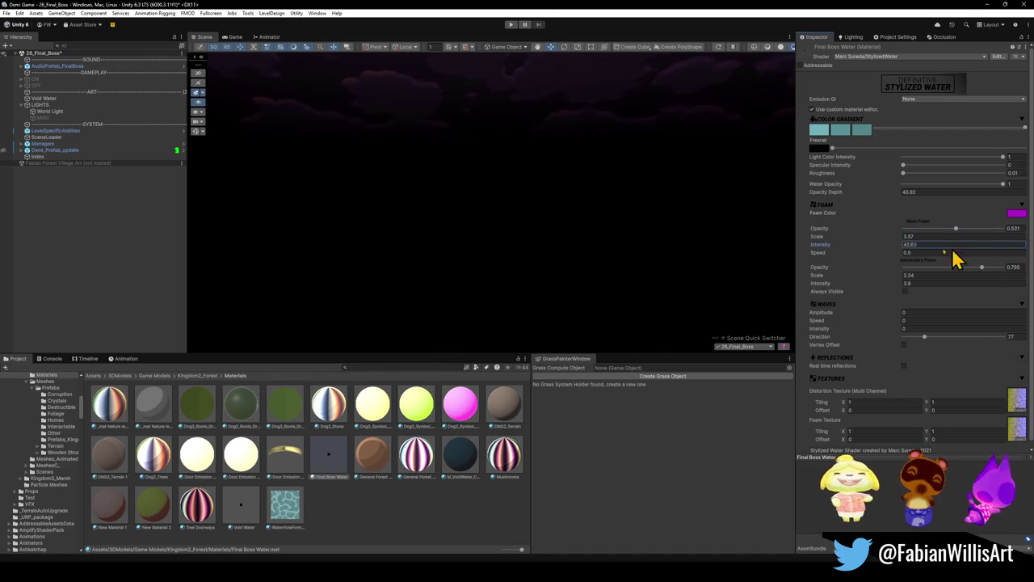
key(Tab)
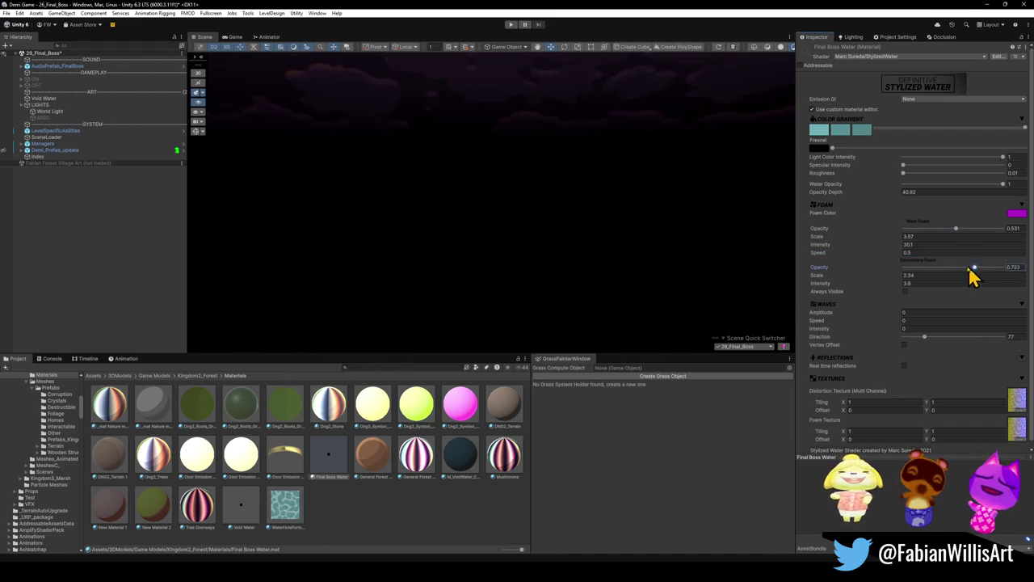
click(986, 276)
text(7.93)
drag(997, 284, 969, 279)
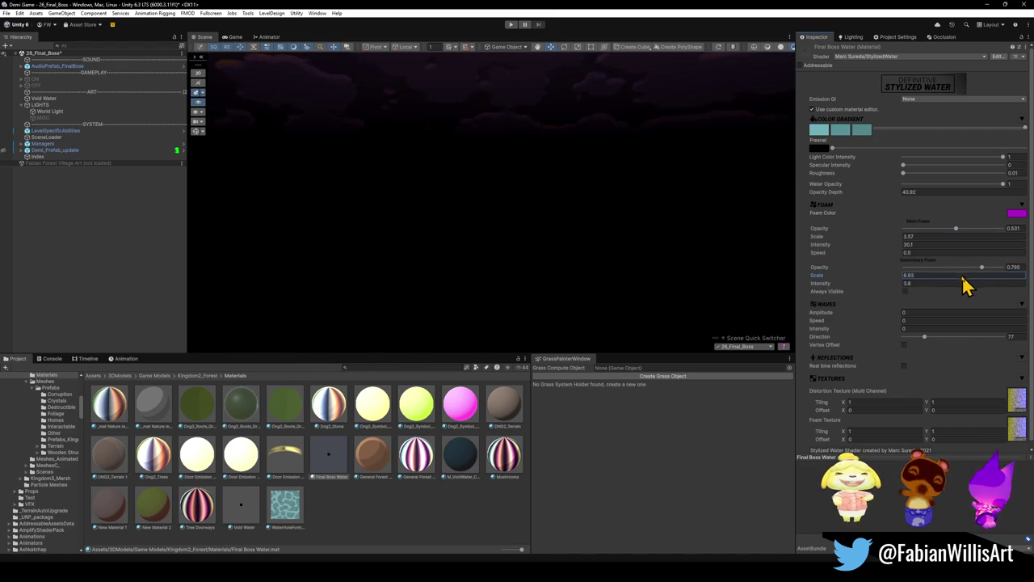
mouse_move(900, 281)
mouse_down()
mouse_move(879, 280)
mouse_move(881, 291)
mouse_move(874, 283)
mouse_up()
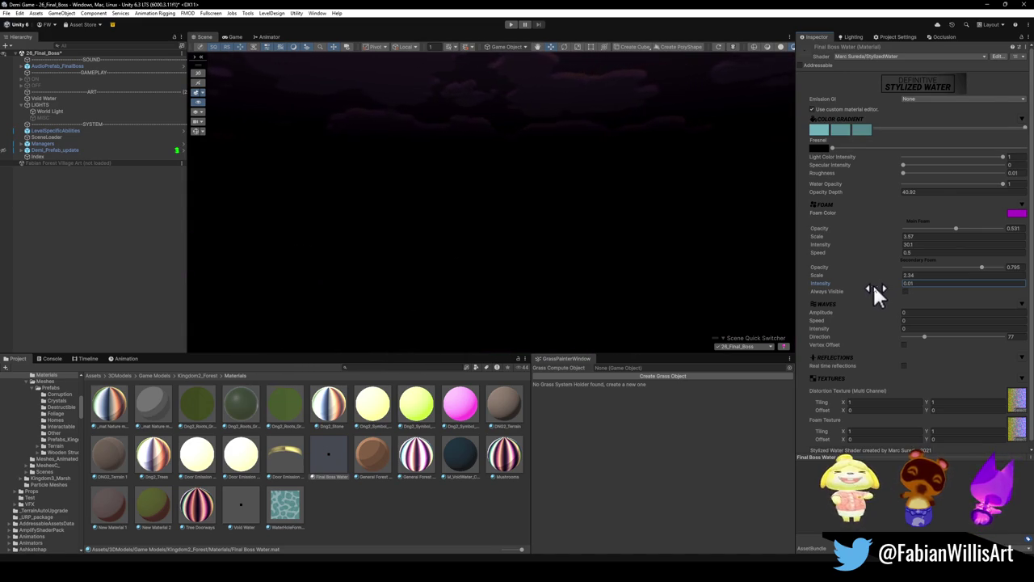
key(ctrl+z)
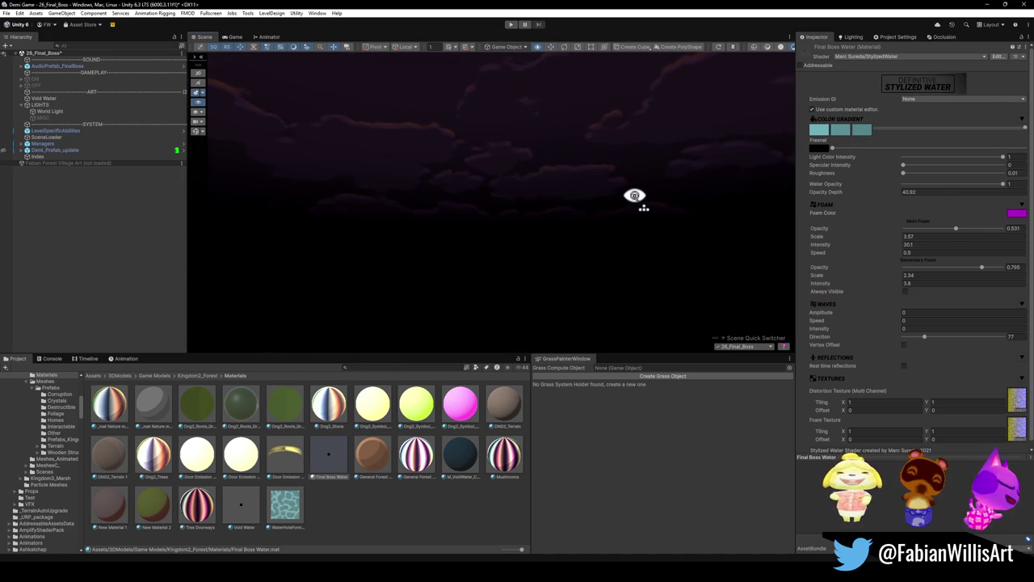
Lower secondary foam intensity to -0.27 and change the foam colour from magenta to grey 333333
drag(634, 192, 625, 264)
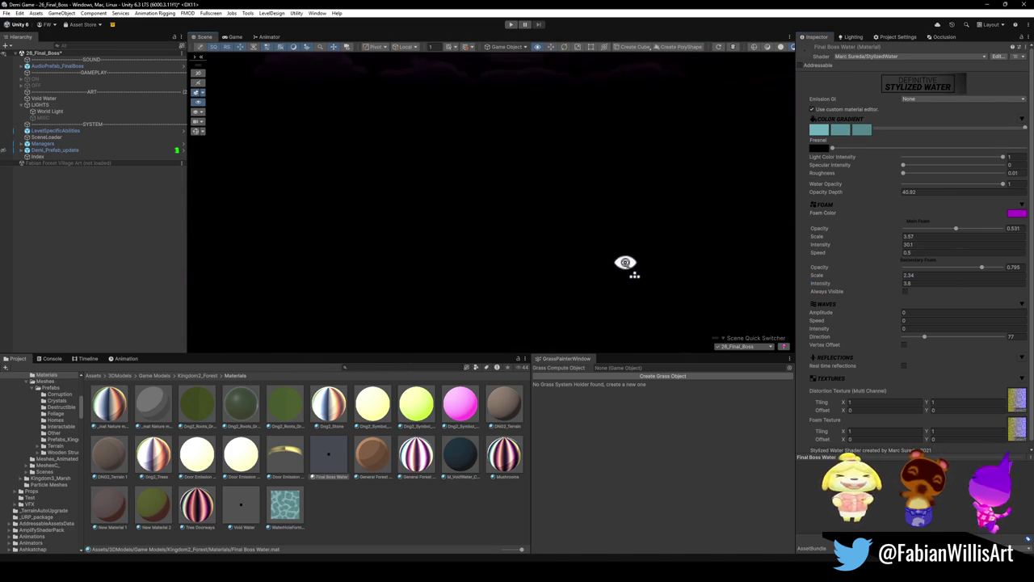
mouse_move(898, 282)
mouse_down()
mouse_move(860, 282)
mouse_move(866, 288)
mouse_up()
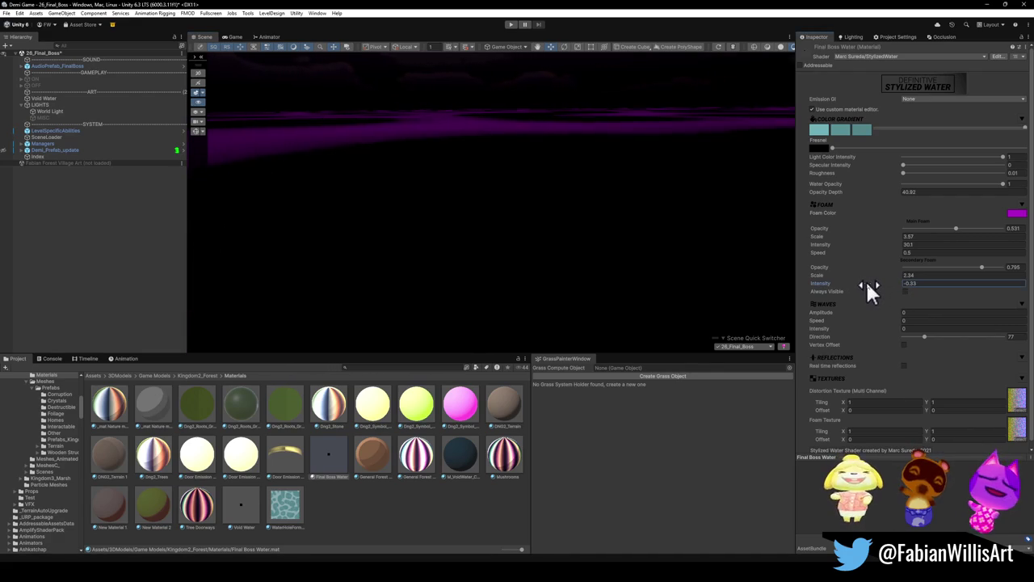
mouse_move(572, 191)
mouse_down()
mouse_move(598, 166)
mouse_move(589, 171)
mouse_move(598, 186)
mouse_up()
click(1015, 215)
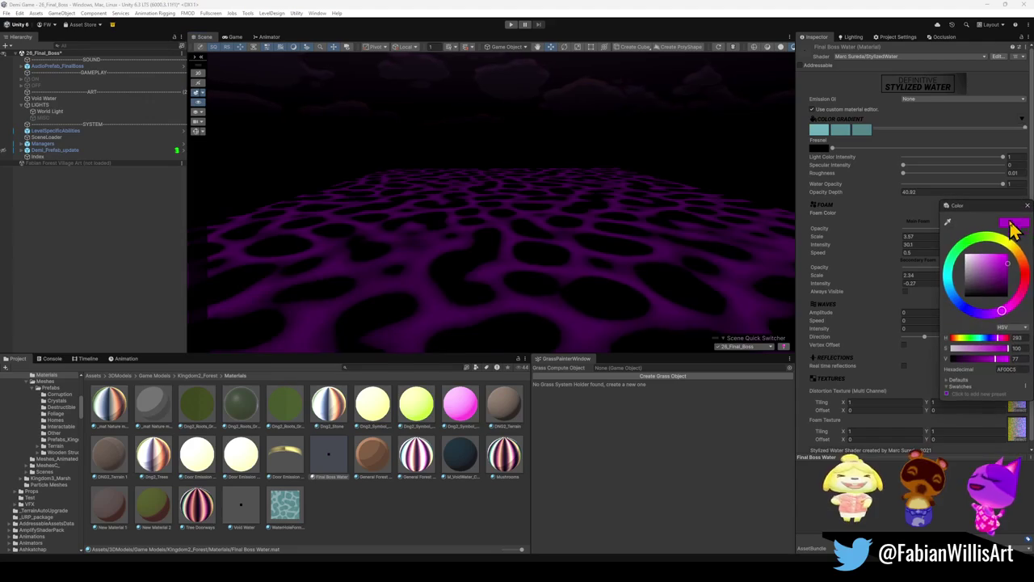
mouse_move(997, 272)
mouse_down()
mouse_move(949, 273)
mouse_move(944, 298)
mouse_up()
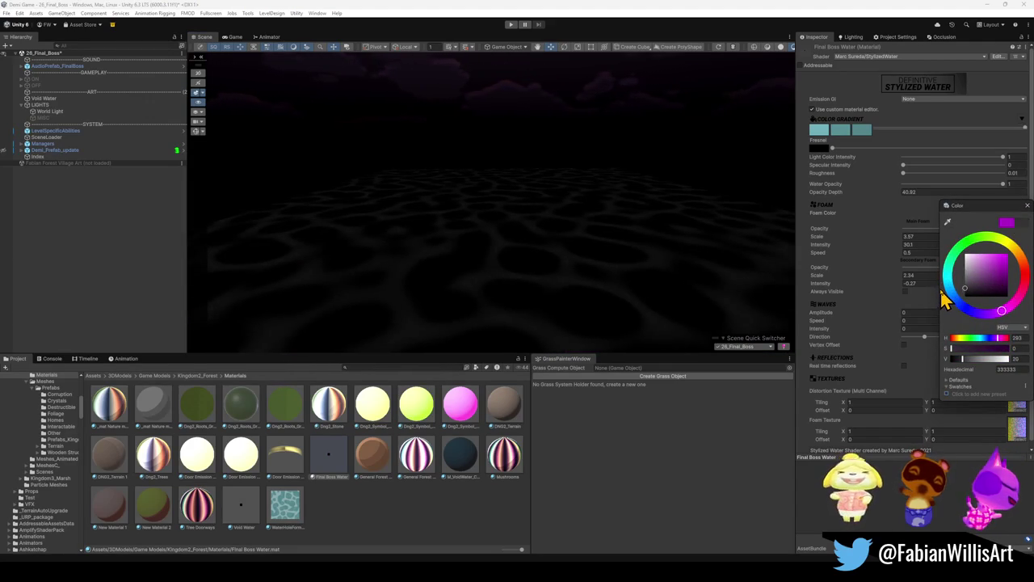
click(649, 231)
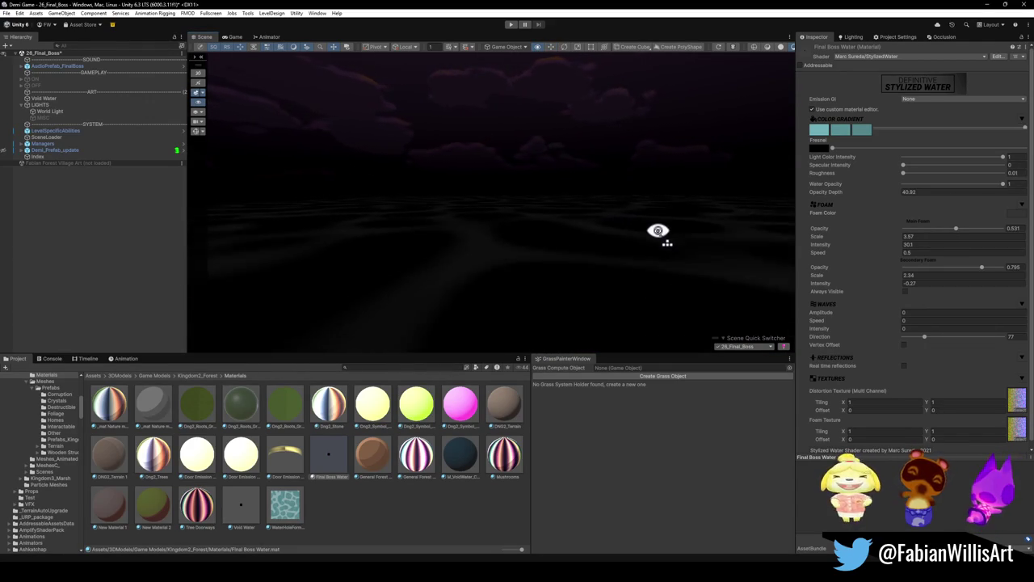
mouse_move(658, 231)
mouse_down()
mouse_move(647, 254)
mouse_move(558, 250)
mouse_move(568, 253)
mouse_move(614, 224)
mouse_move(509, 190)
mouse_up()
click(614, 261)
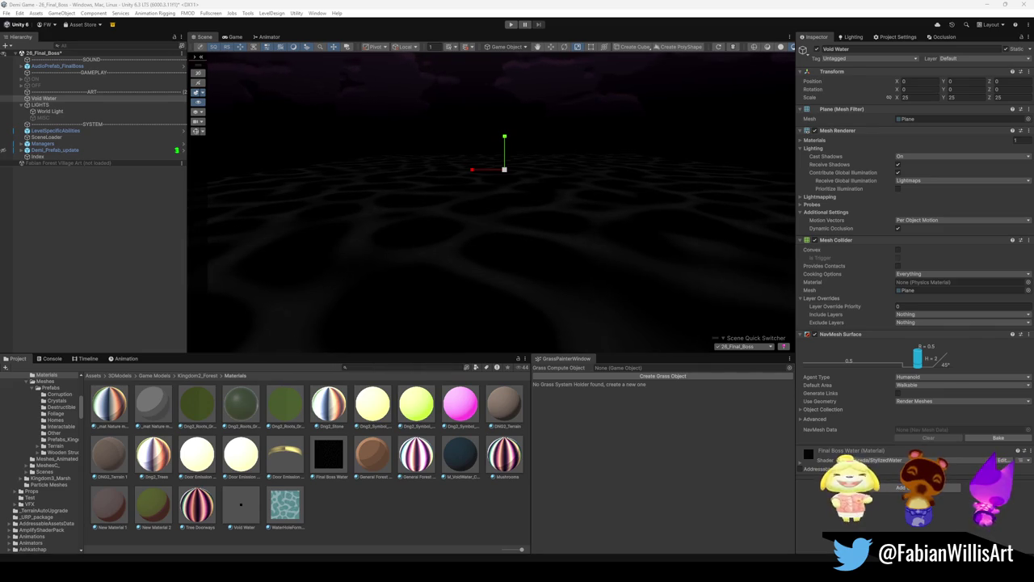
Search the Project for 'circle' assets such as CircleVFX1 and CircleExplosion
click(358, 367)
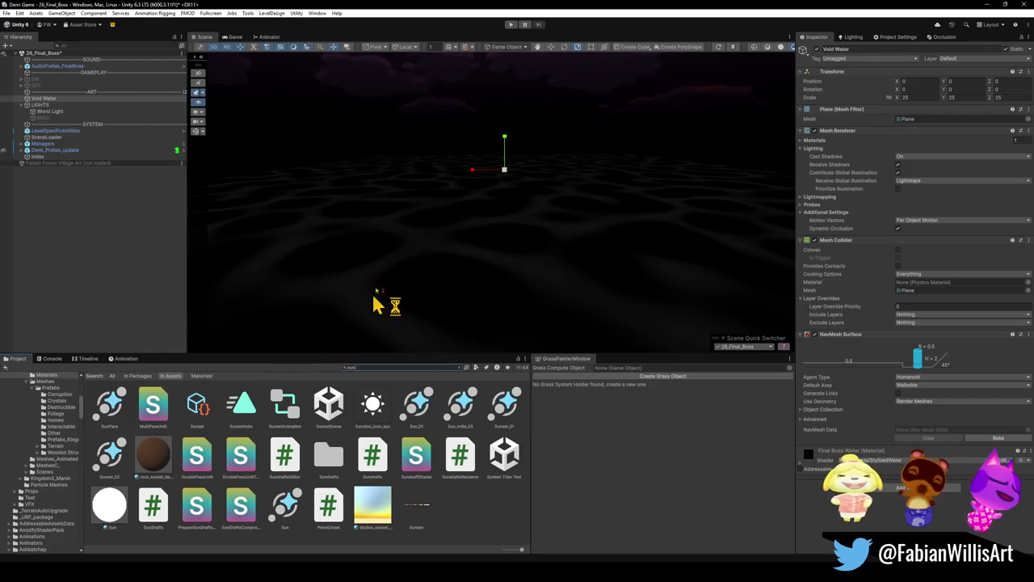
mouse_move(418, 289)
mouse_down()
mouse_move(396, 273)
mouse_move(404, 277)
mouse_up()
text(circ)
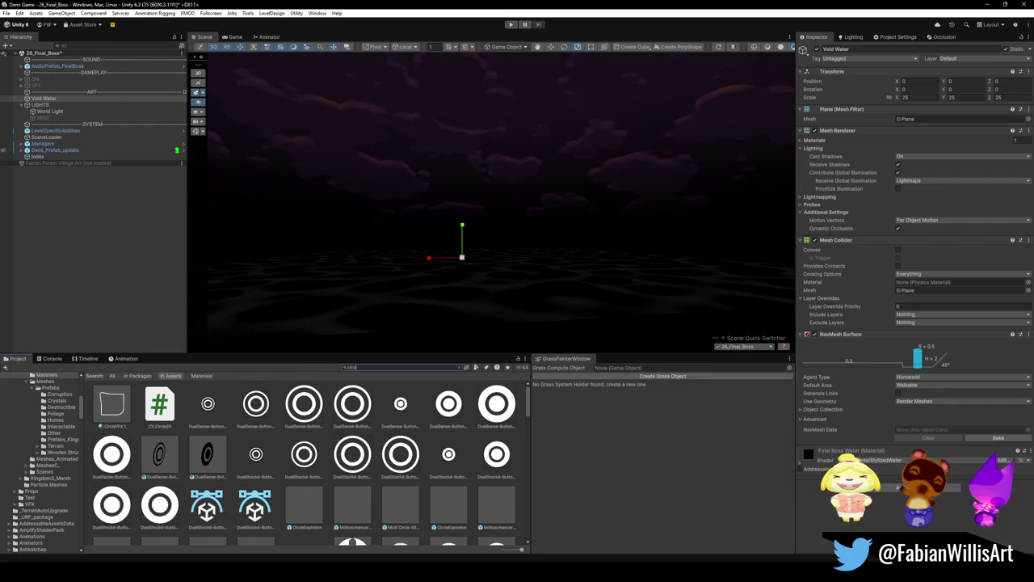
key(alt+Tab)
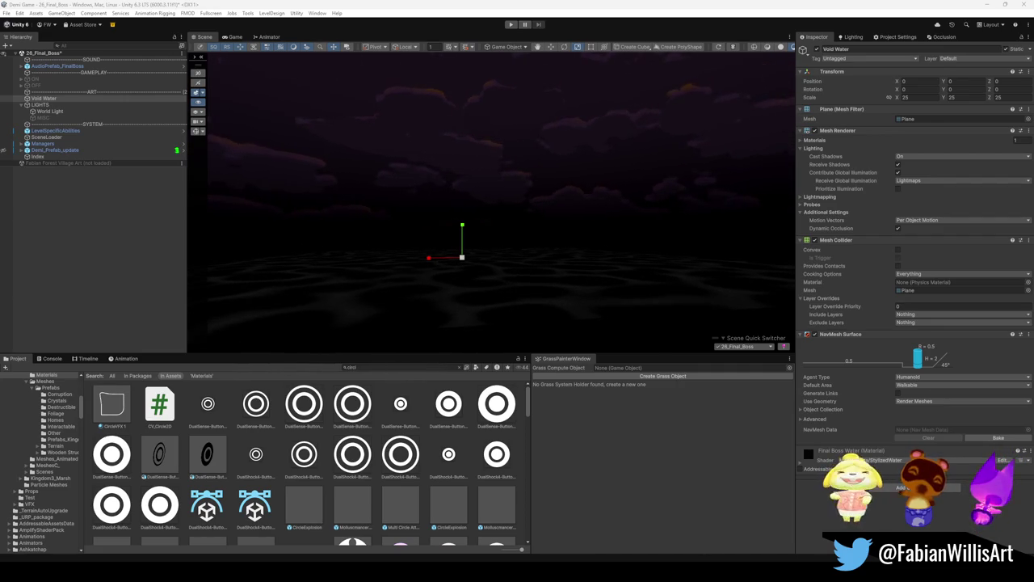
drag(510, 224, 539, 235)
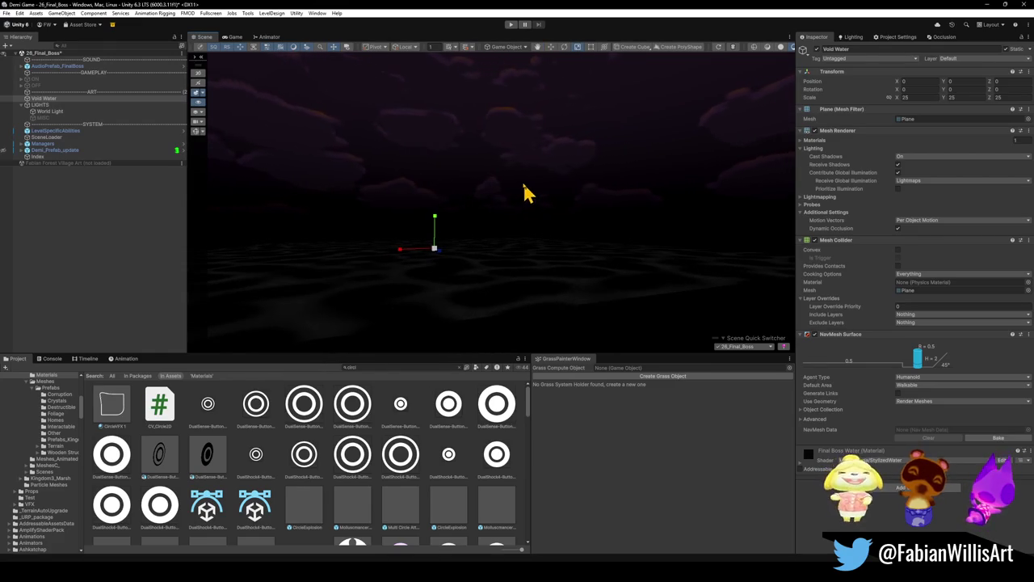
click(365, 367)
key(BackSpace)
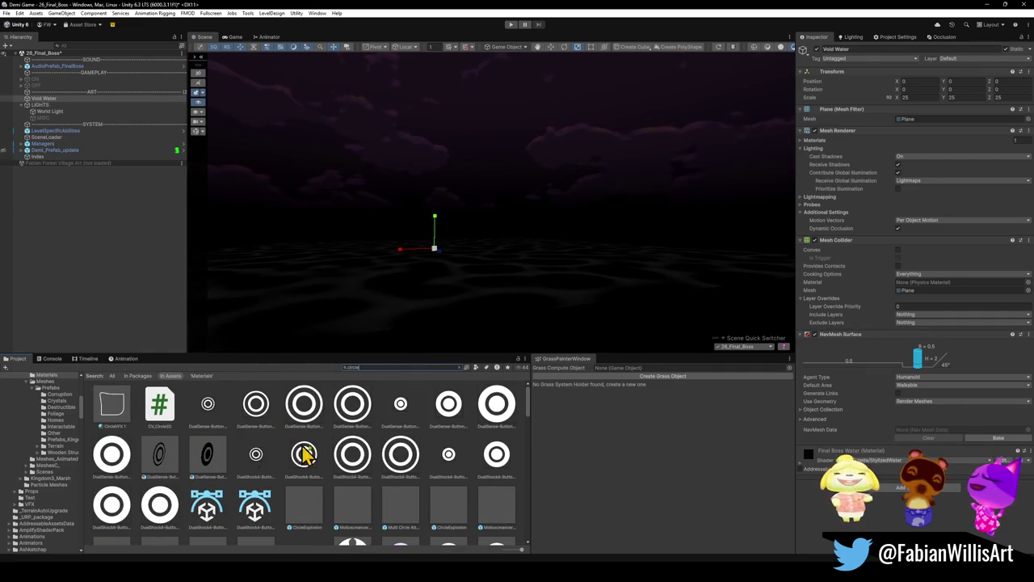
Try the circle texture on the water, then undo it
scroll(388, 434, down, 3)
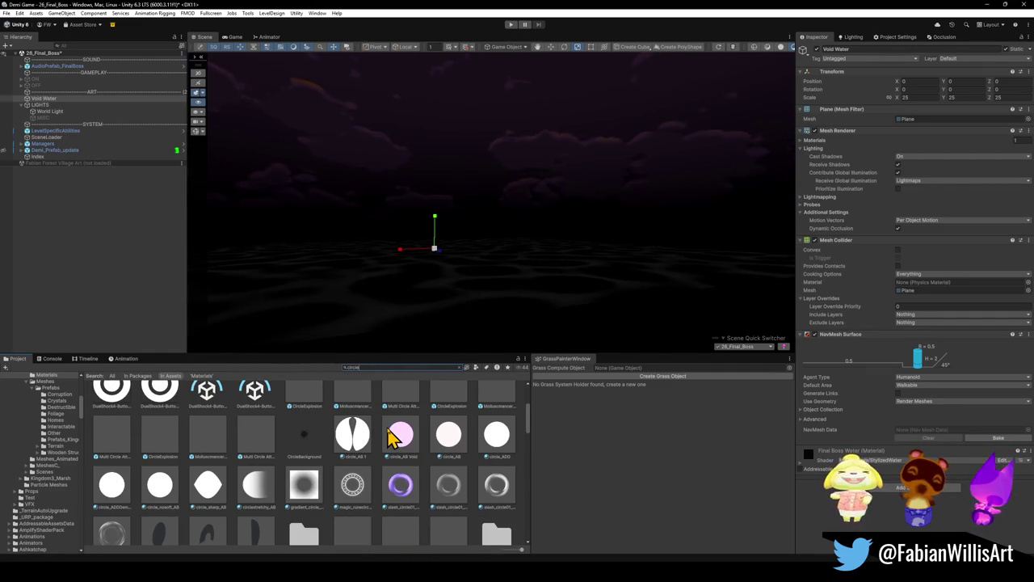
scroll(392, 436, down, 3)
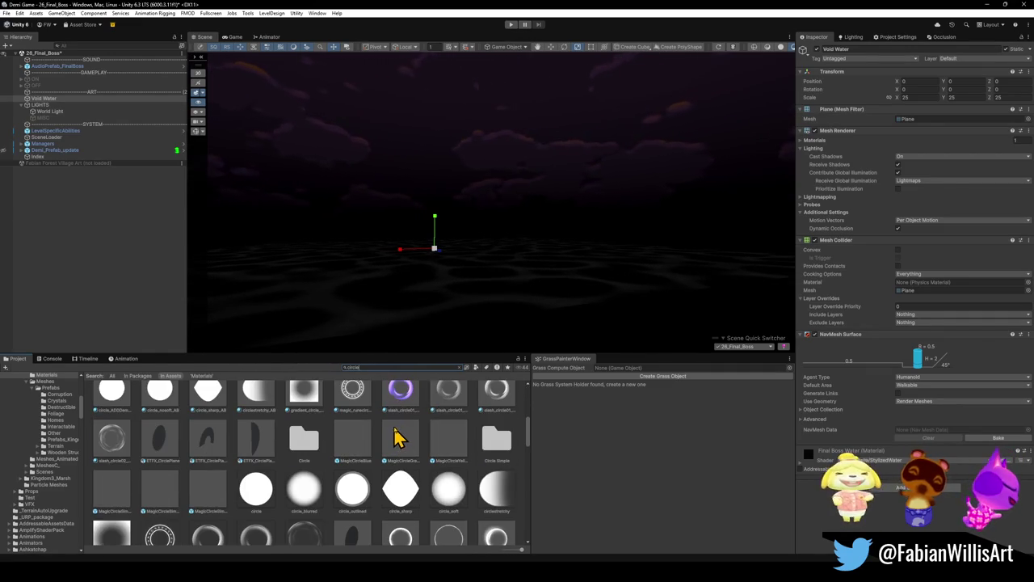
scroll(261, 496, up, 1)
mouse_move(261, 504)
mouse_down()
mouse_move(121, 227)
mouse_move(259, 243)
mouse_move(259, 255)
mouse_up()
key(ctrl+z)
Search the Project for 'circle' assets and filter the results to meshes only
scroll(384, 497, down, 1)
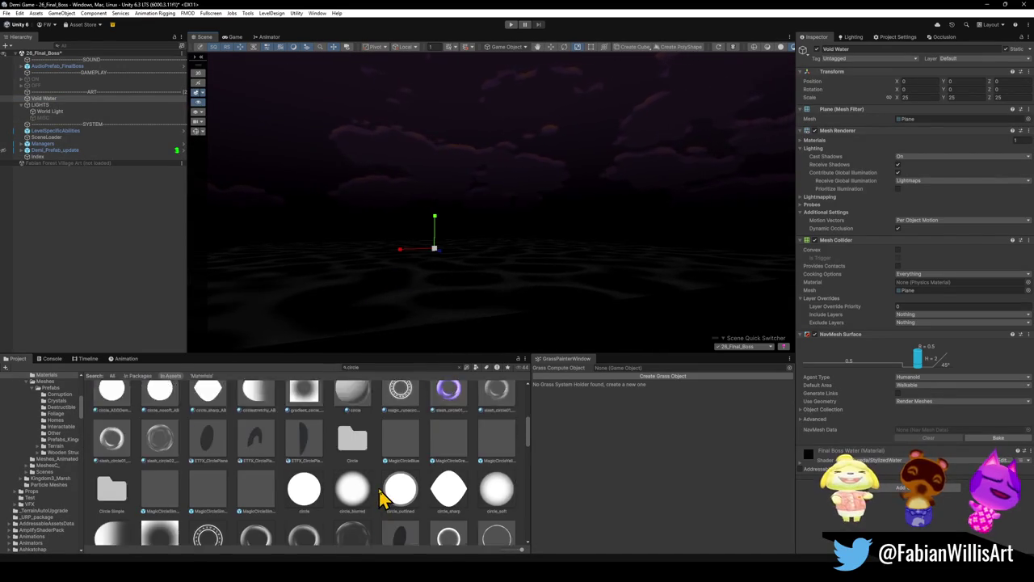
scroll(393, 497, down, 10)
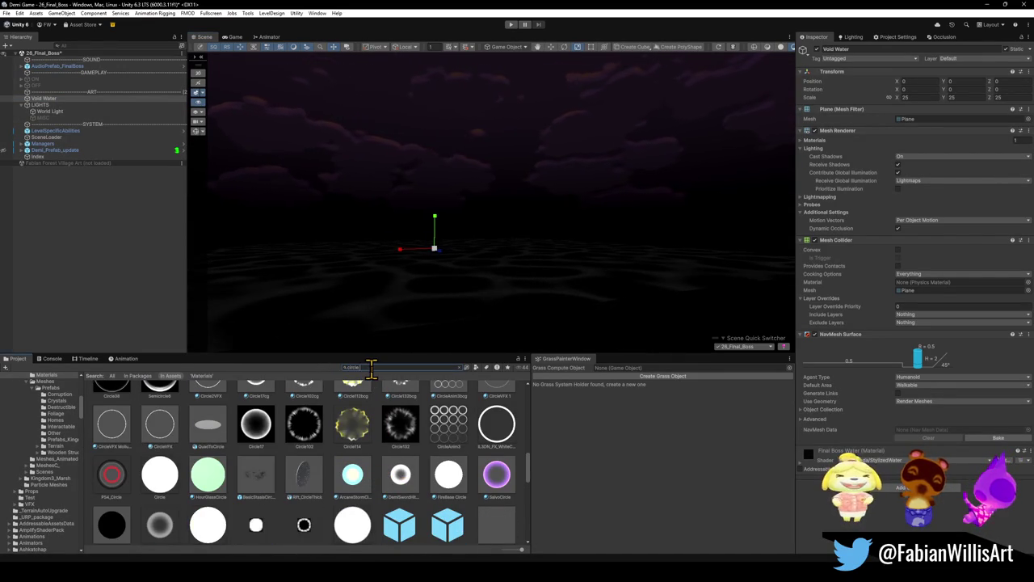
text( mesh)
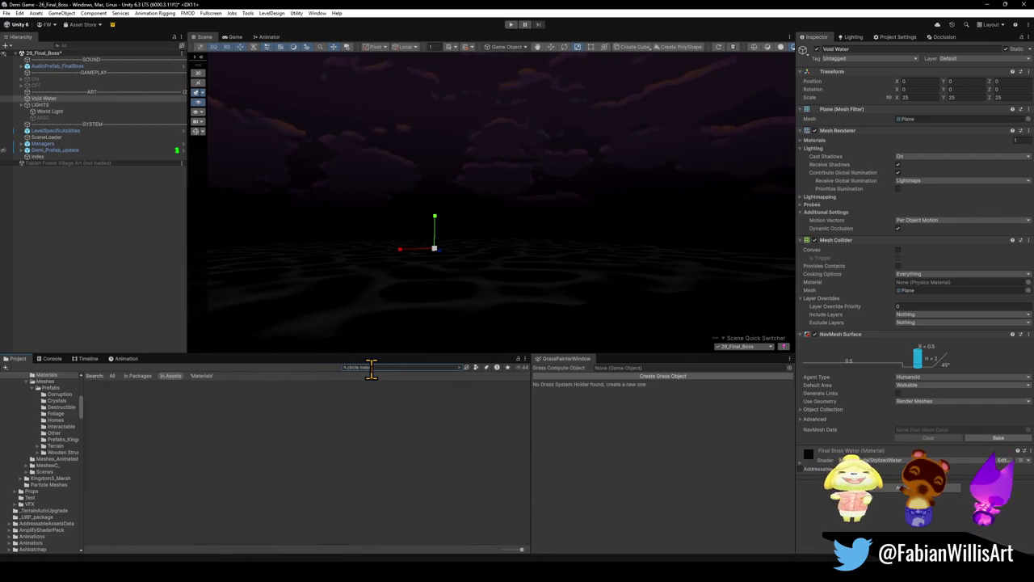
key(Escape)
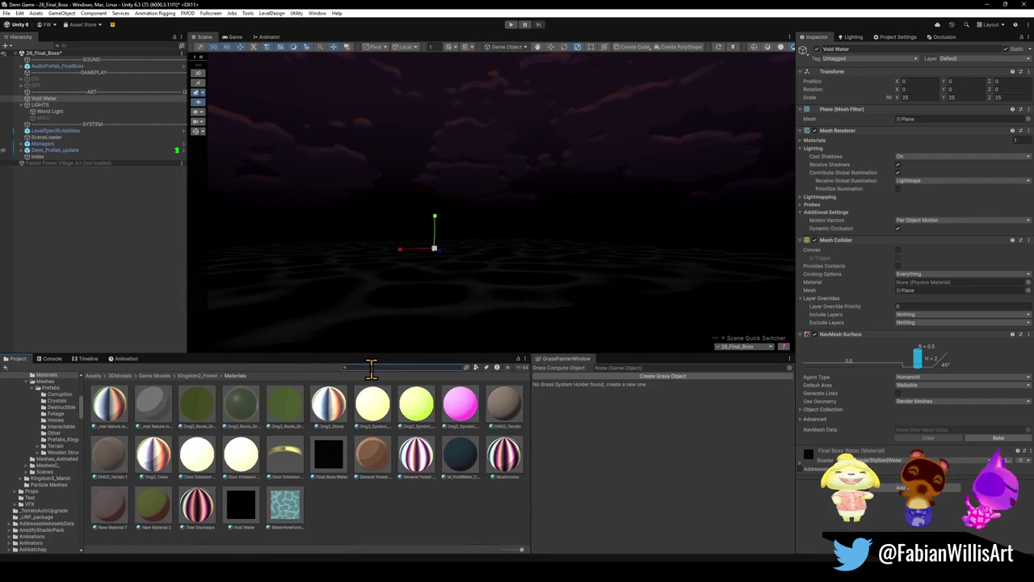
text(circle)
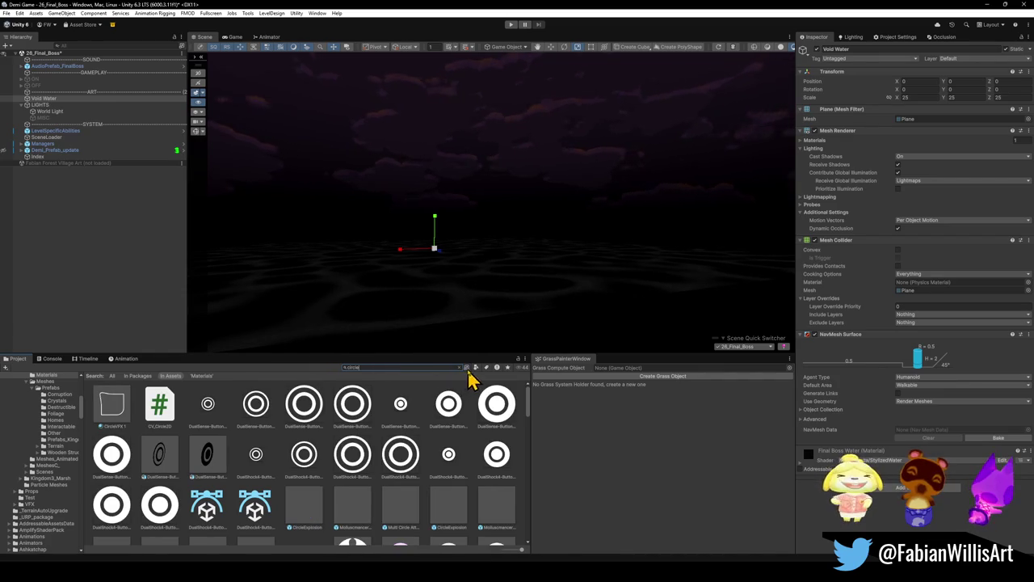
click(467, 369)
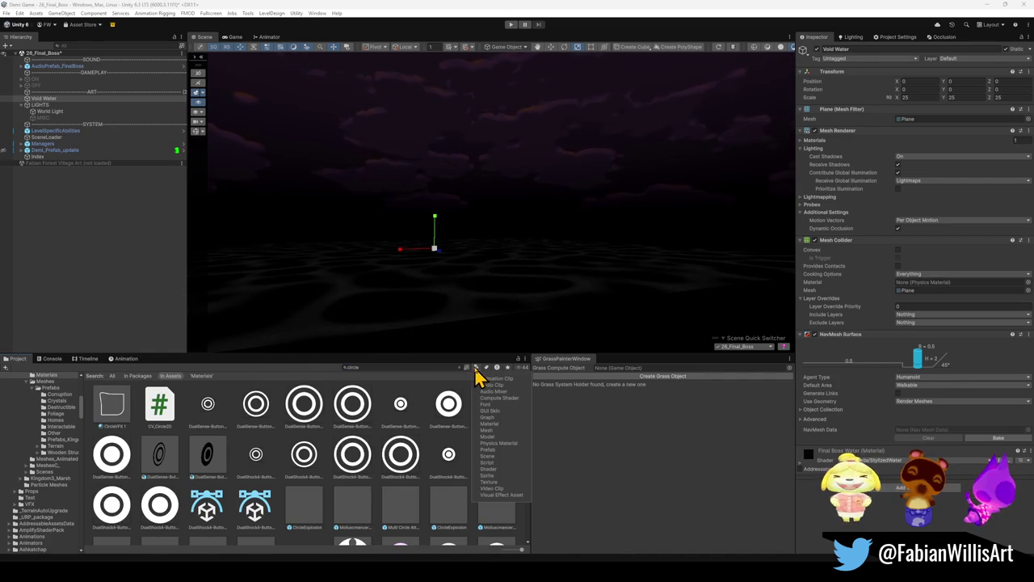
click(502, 434)
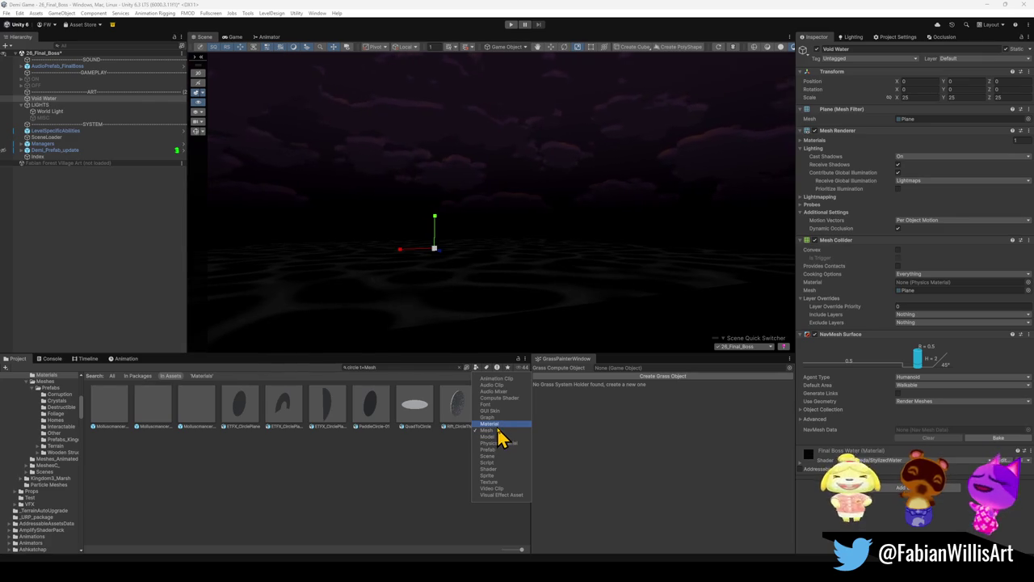
Place Rift_CircleThick and QuadToCircle in the scene, standing QuadToCircle upright and scaled to about 24
drag(462, 418, 457, 339)
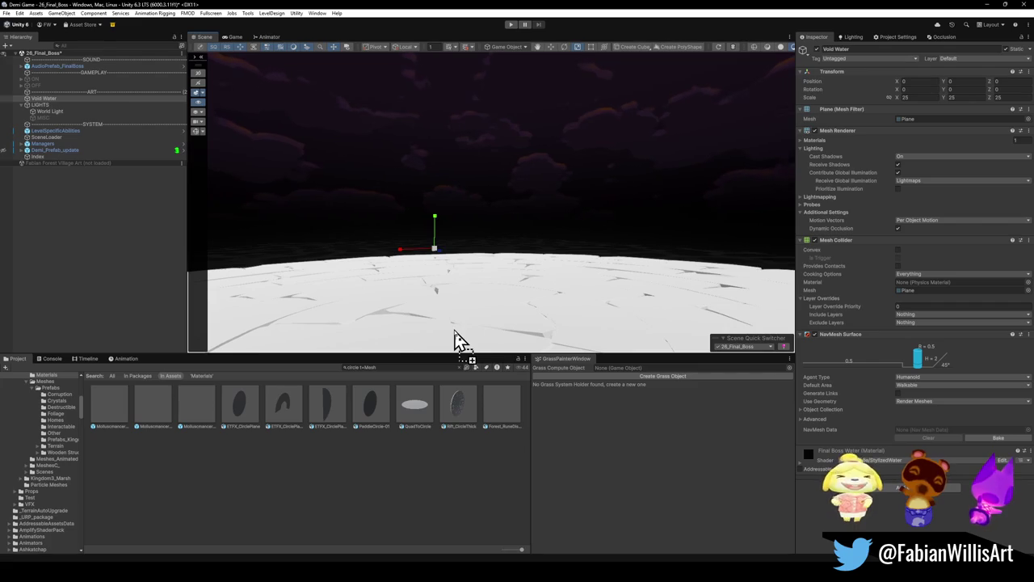
mouse_move(419, 408)
mouse_down()
mouse_move(422, 415)
mouse_move(408, 243)
mouse_move(427, 132)
mouse_move(434, 183)
mouse_up()
key(e)
key(ctrl+z)
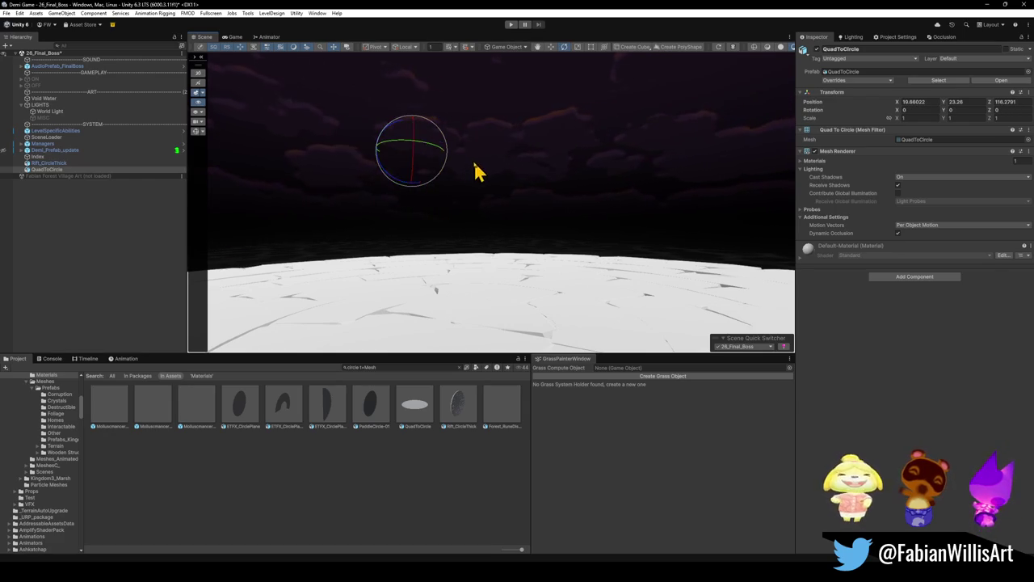
mouse_move(417, 147)
mouse_down()
mouse_move(423, 237)
mouse_move(427, 215)
mouse_up()
key(r)
mouse_move(413, 151)
mouse_down()
mouse_move(884, 213)
mouse_move(247, 250)
mouse_move(408, 263)
mouse_move(513, 239)
mouse_move(540, 249)
mouse_up()
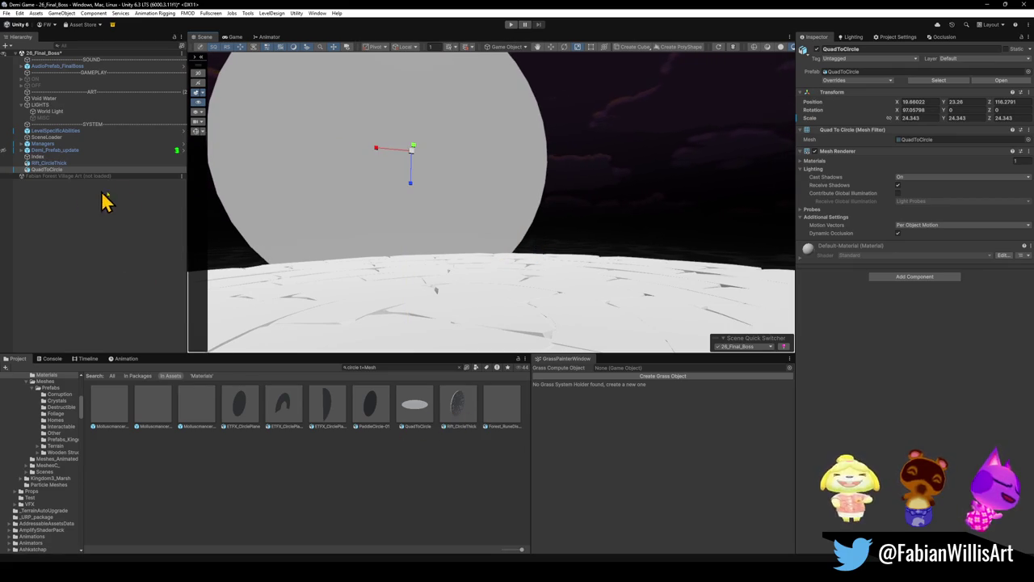
Delete the leftover Rift_CircleThick object and pull the view back to see the disc
click(49, 164)
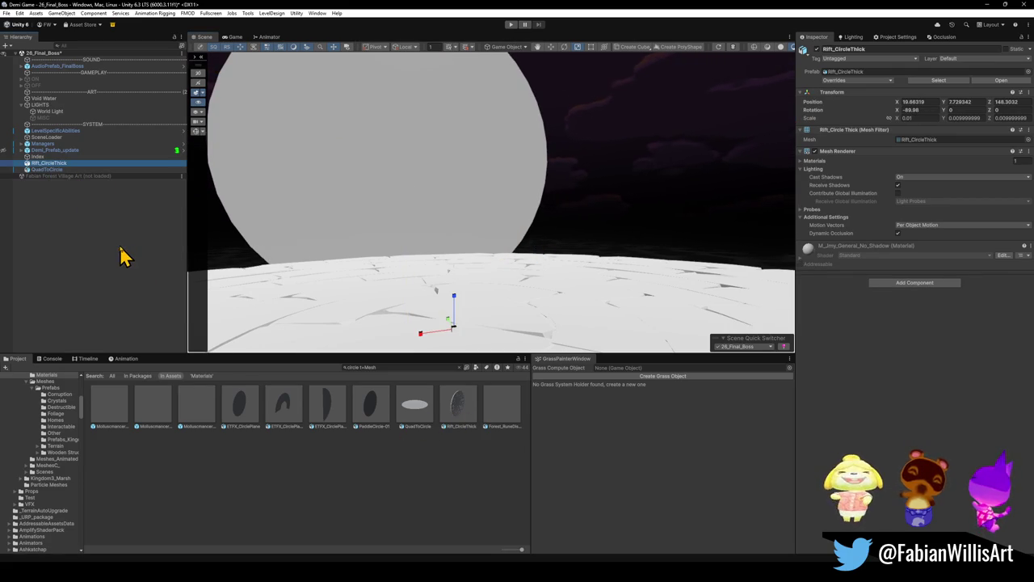
key(Delete)
click(414, 192)
mouse_move(416, 192)
mouse_down()
mouse_move(490, 219)
mouse_move(492, 284)
mouse_move(544, 323)
mouse_up()
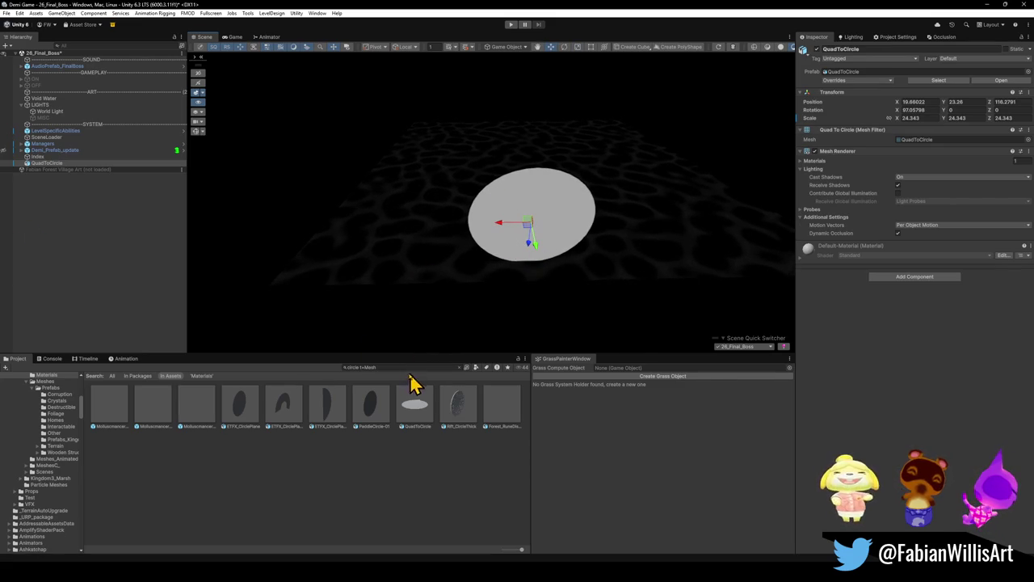
click(455, 386)
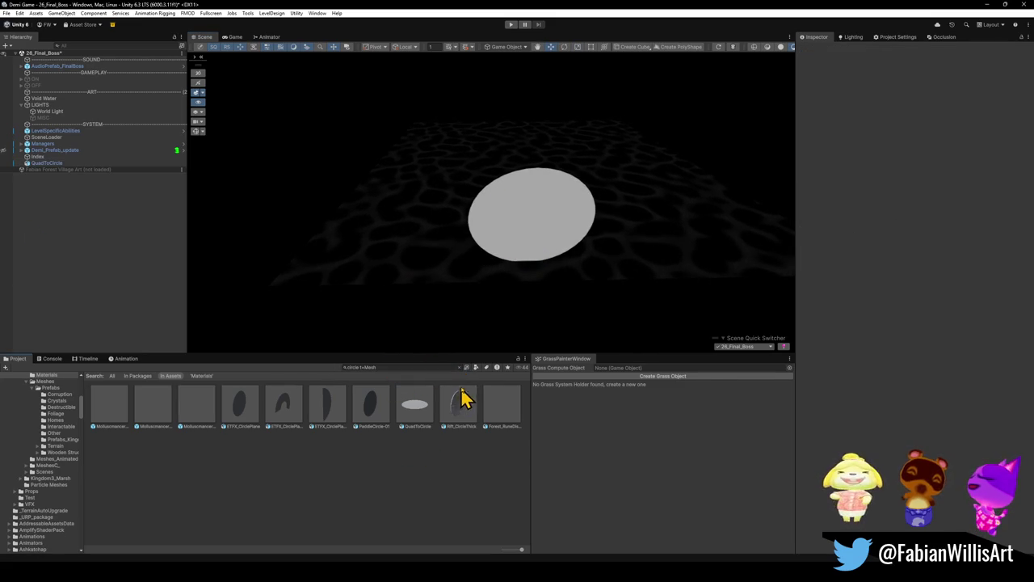
Duplicate the Dng2_Symbol_Portal_purple material, naming it Final Boss Eclipse, then M_26_Eclipse
click(459, 367)
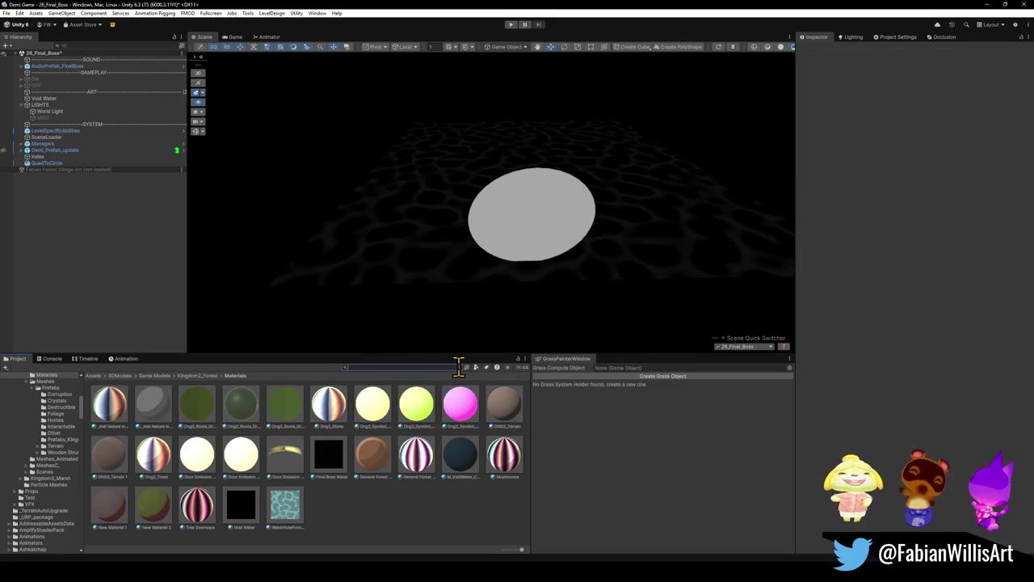
click(326, 467)
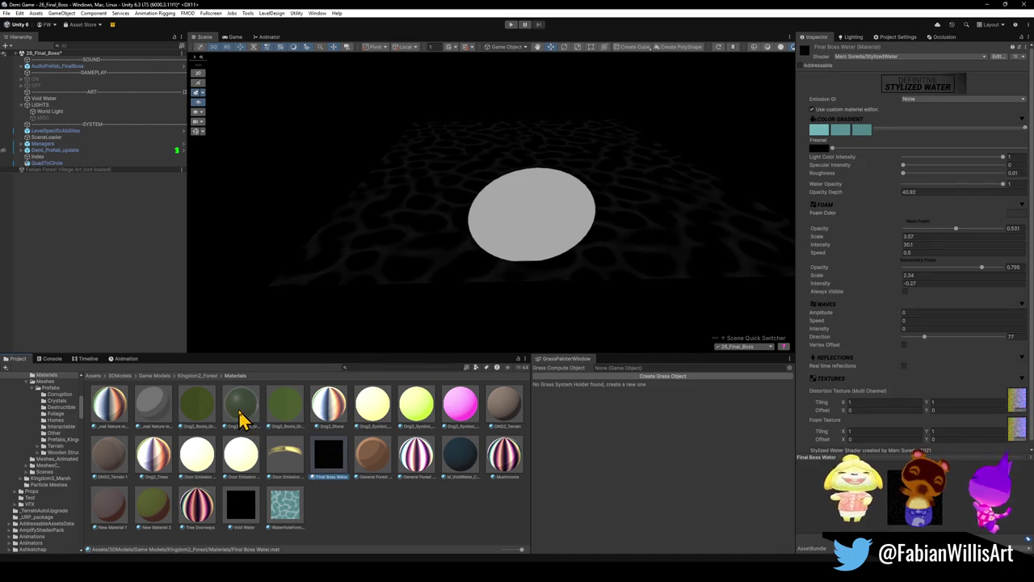
click(372, 461)
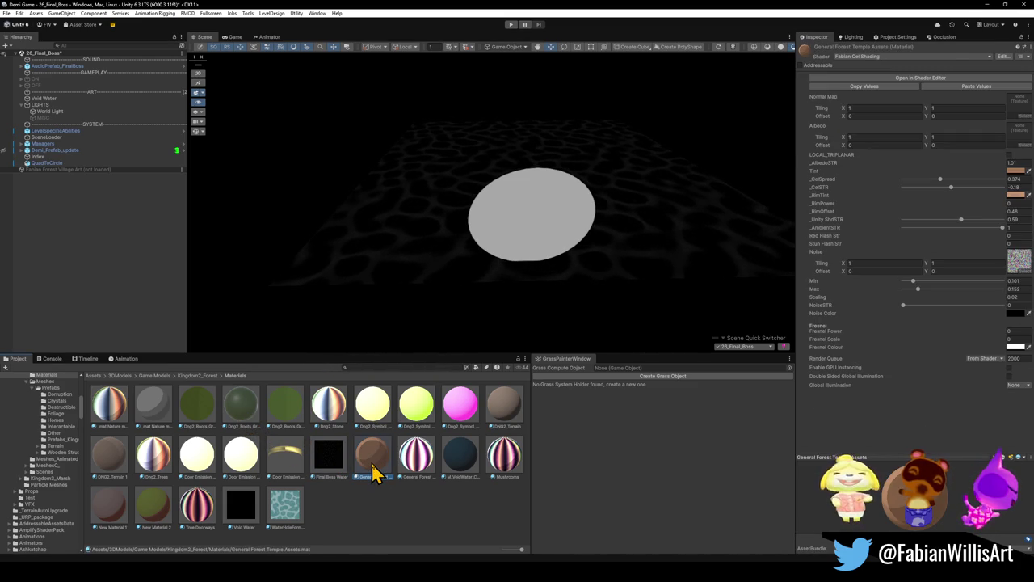
click(463, 420)
key(ctrl+d)
text(Final Boss Void)
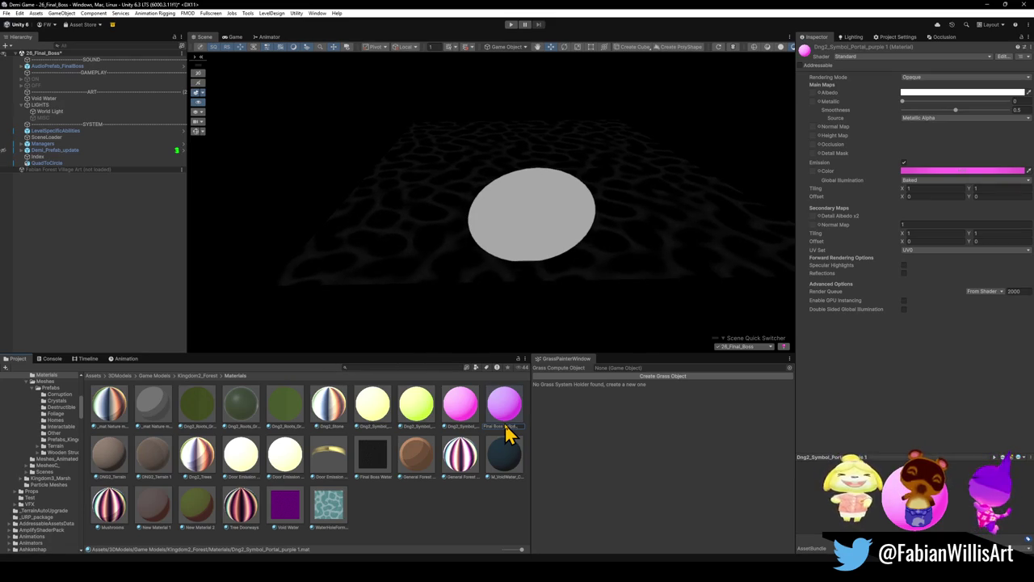
key(Return)
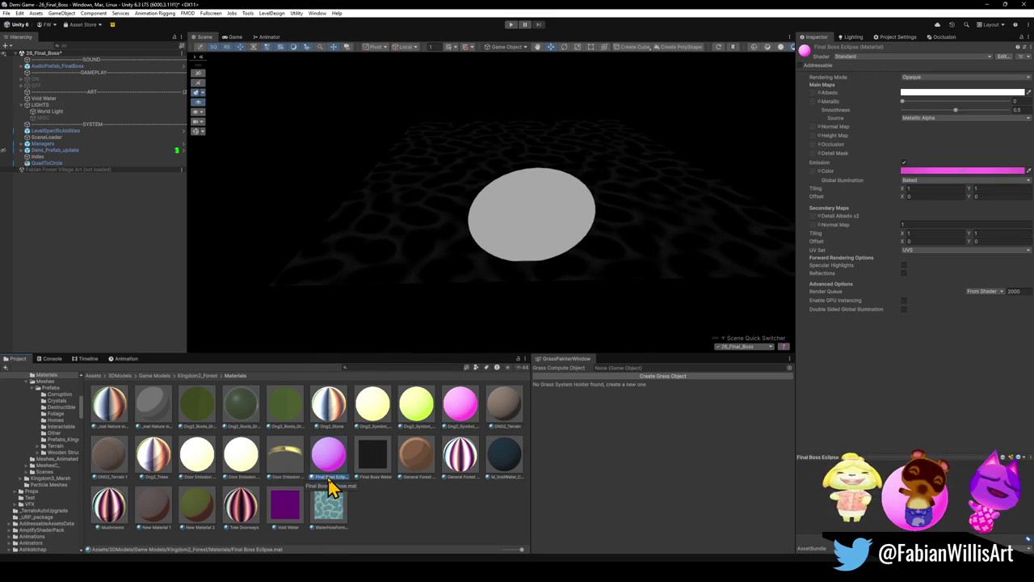
click(327, 477)
text(M_26_Eclipse)
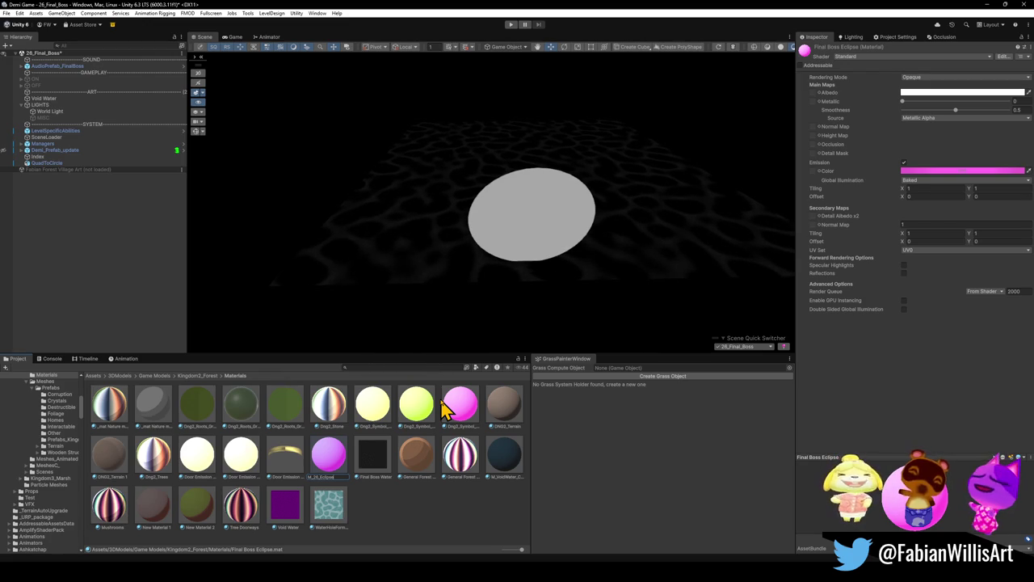
key(Return)
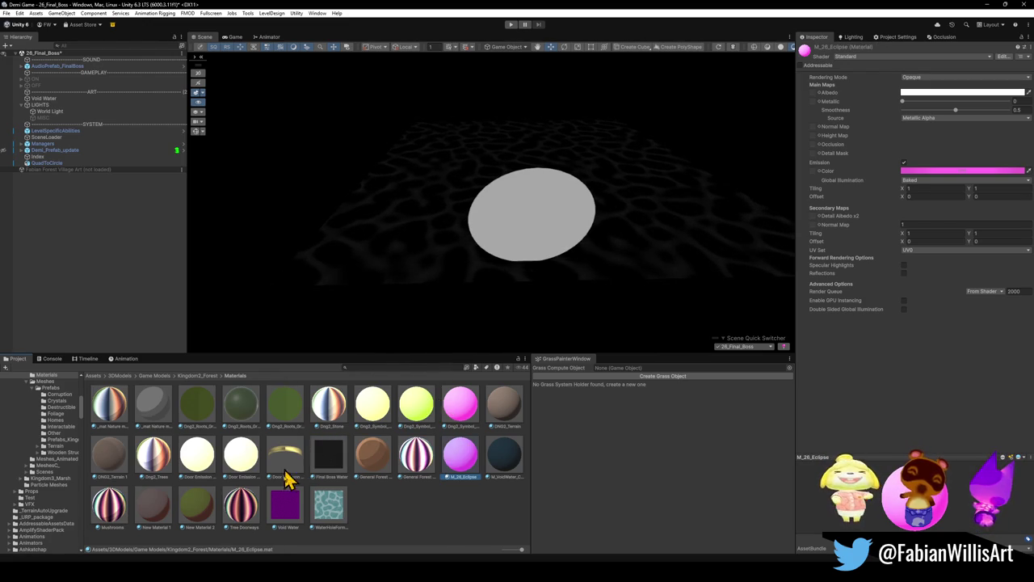
Rename Final Boss Water to M_26_ArenaWater and apply M_26_Eclipse to the disc
click(338, 477)
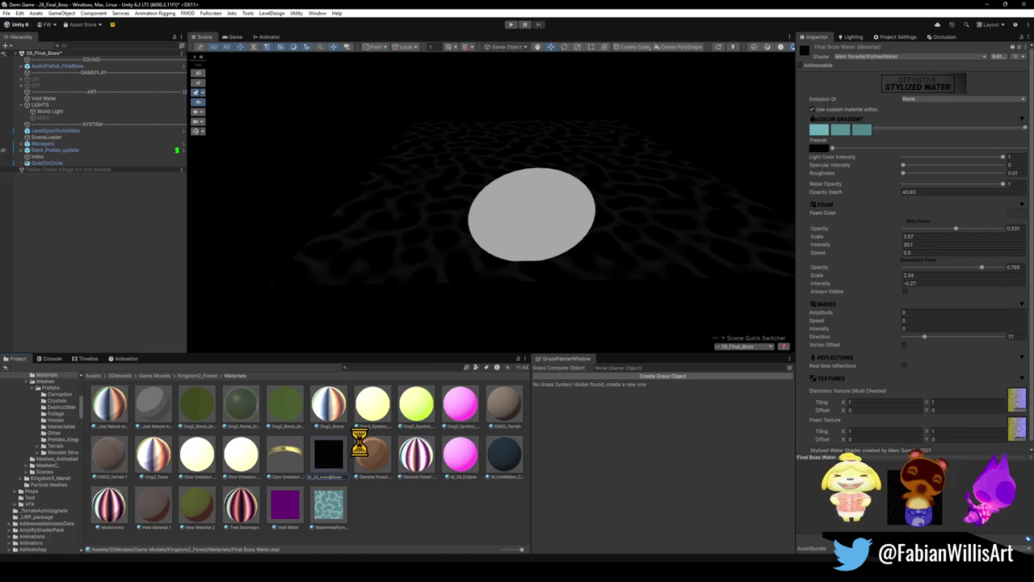
key(Return)
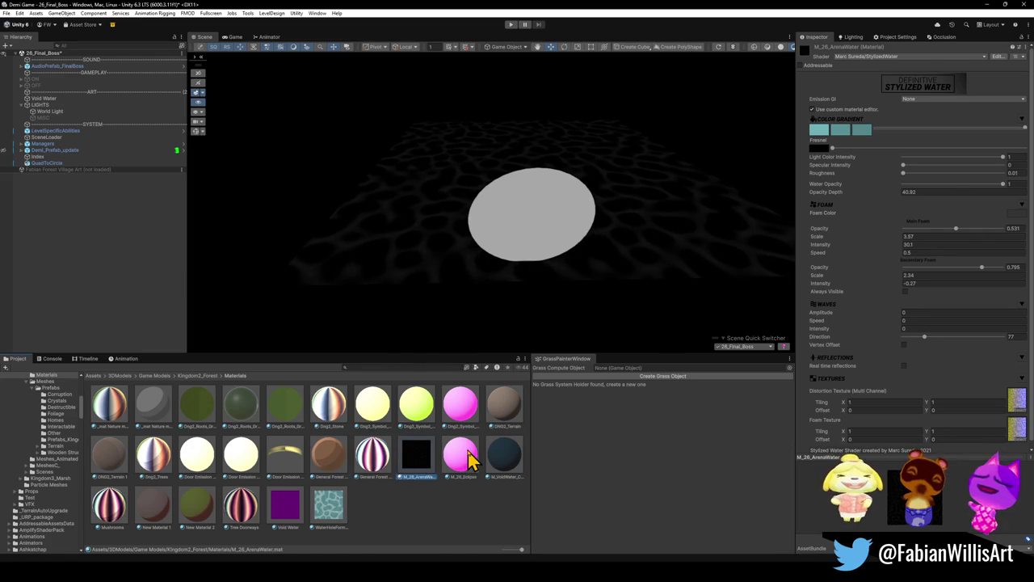
click(461, 457)
drag(464, 464, 550, 235)
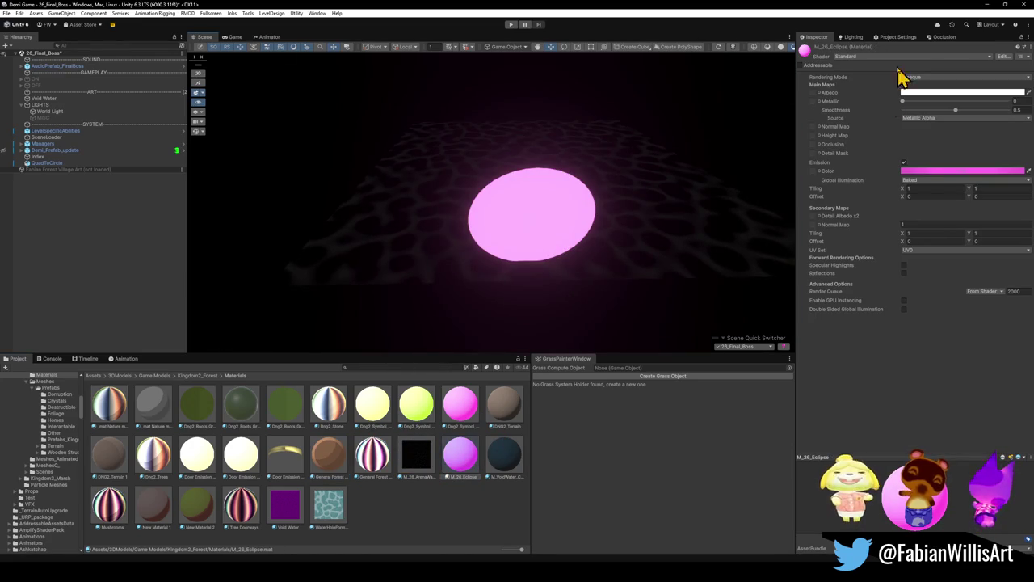
Shift the M_26_Eclipse emission hue from pink to red
click(928, 171)
mouse_move(1002, 256)
mouse_down()
mouse_move(1008, 234)
mouse_move(981, 232)
mouse_move(1006, 227)
mouse_up()
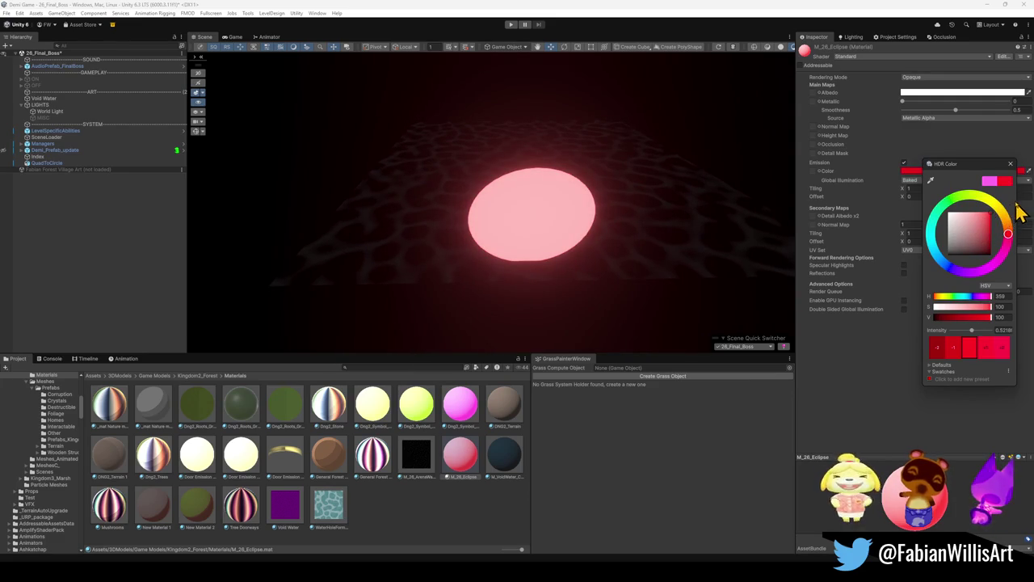
mouse_move(711, 212)
mouse_down()
mouse_move(624, 194)
mouse_move(632, 209)
mouse_move(623, 203)
mouse_move(635, 177)
mouse_move(612, 180)
mouse_up()
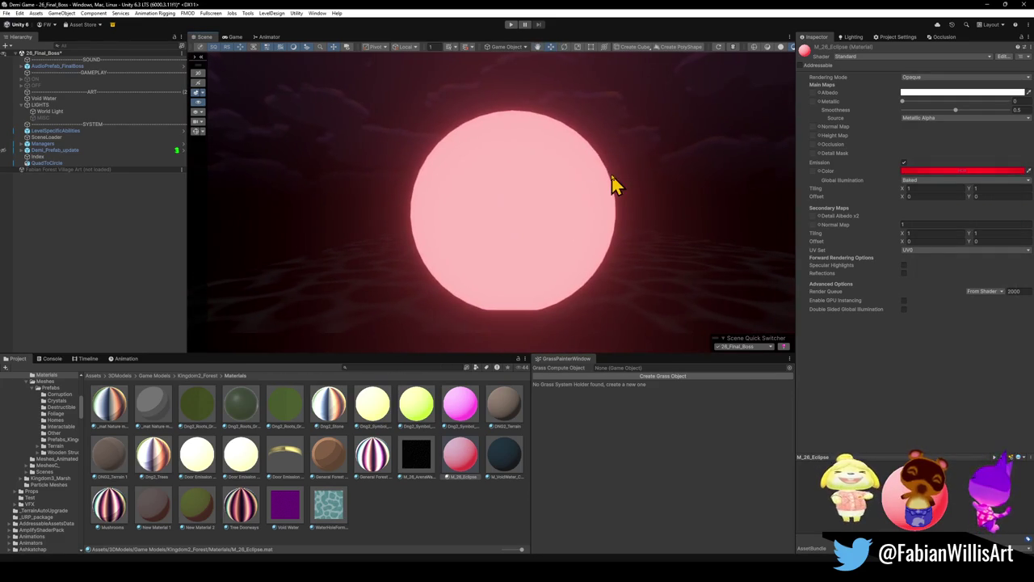
Push QuadToCircle far back and up into the sky, then nest it under LIGHTS
click(523, 233)
drag(517, 240, 553, 239)
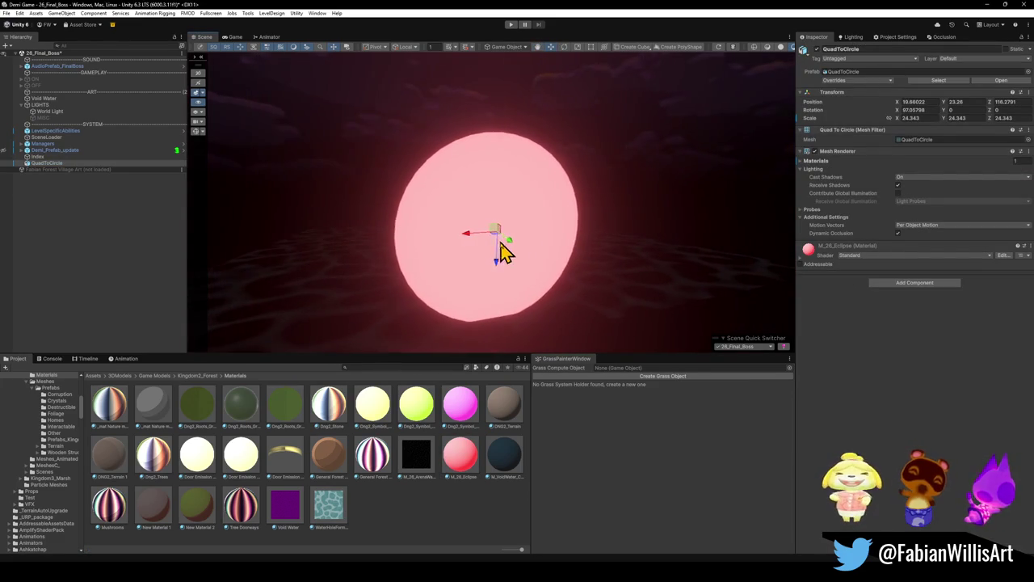
mouse_move(449, 234)
mouse_down()
mouse_move(404, 213)
mouse_move(391, 166)
mouse_move(531, 189)
mouse_move(512, 202)
mouse_move(480, 199)
mouse_move(511, 191)
mouse_move(509, 199)
mouse_move(466, 185)
mouse_move(493, 182)
mouse_move(410, 184)
mouse_up()
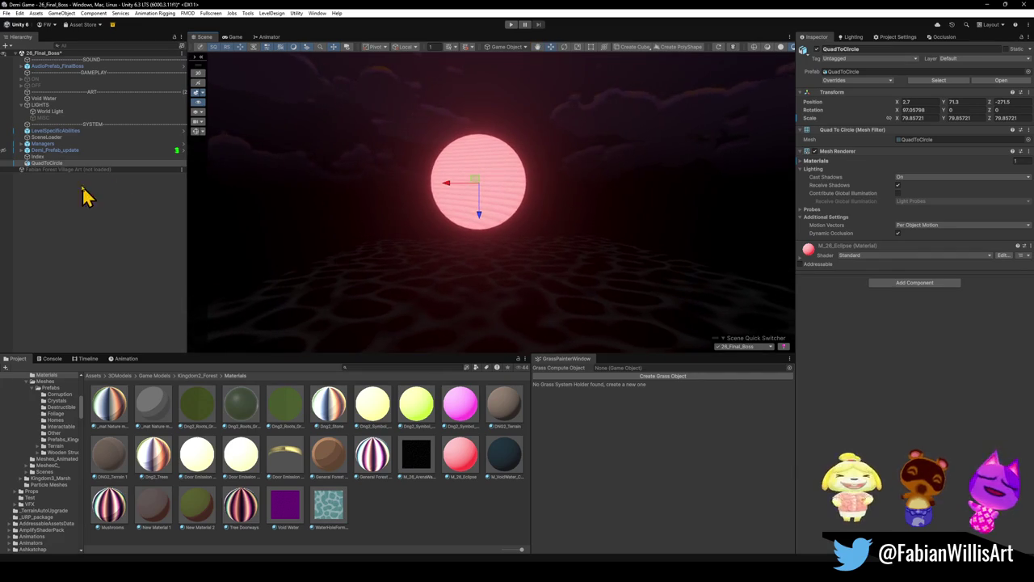
drag(52, 164, 68, 127)
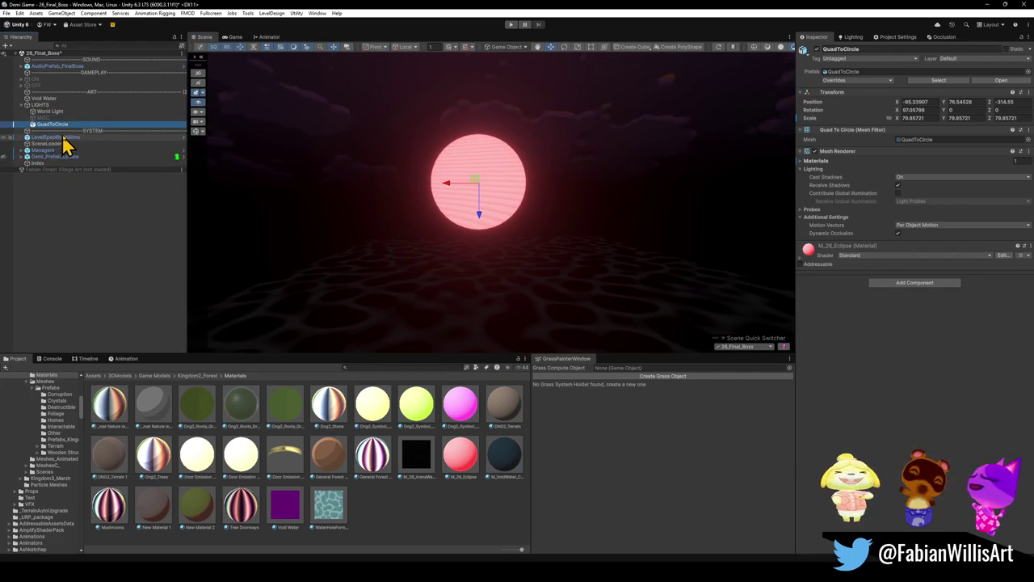
Rename QuadToCircle to Eclipse
key(F2)
text(Eclipse)
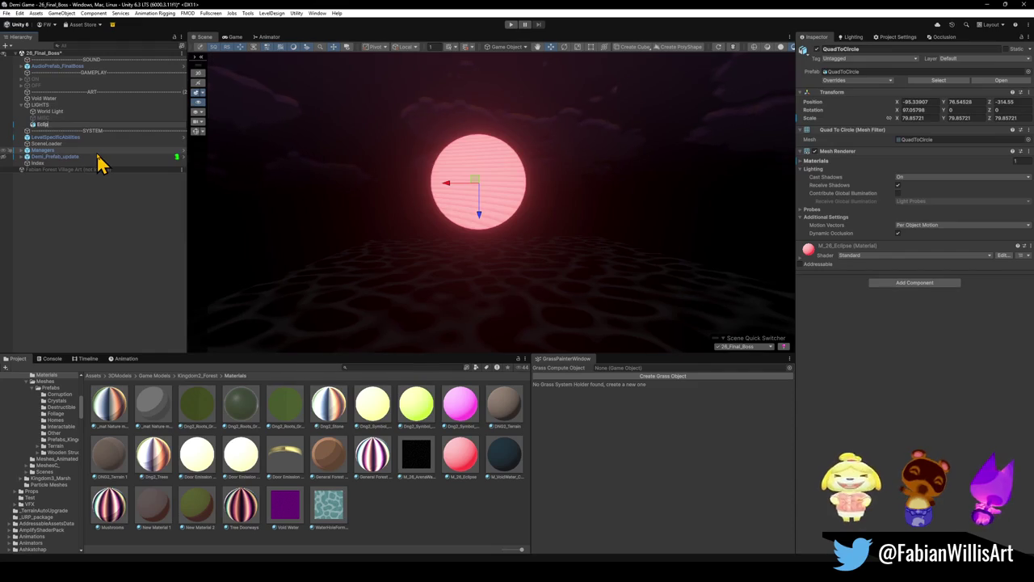
key(Return)
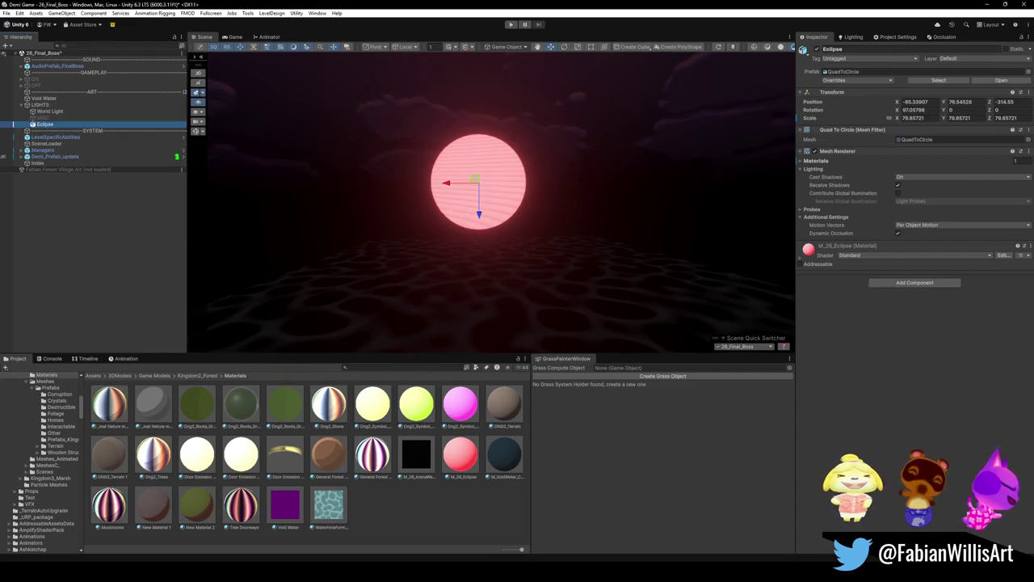
key(alt+Tab)
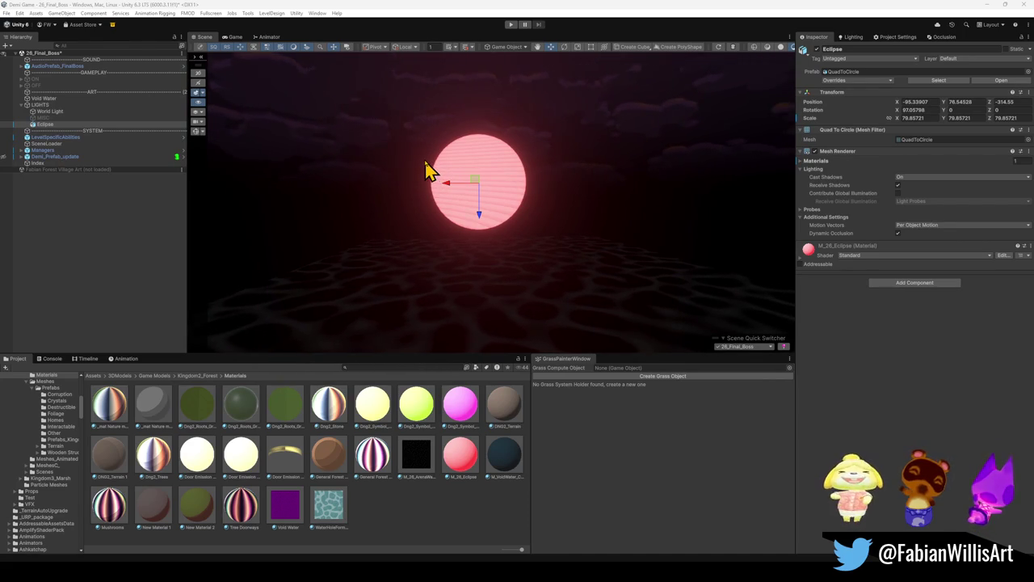
Add a duplicate Eclipse (1), scaled to about 55 and offset to overlap the first disc
mouse_move(478, 185)
mouse_down()
mouse_move(473, 177)
mouse_move(487, 185)
mouse_up()
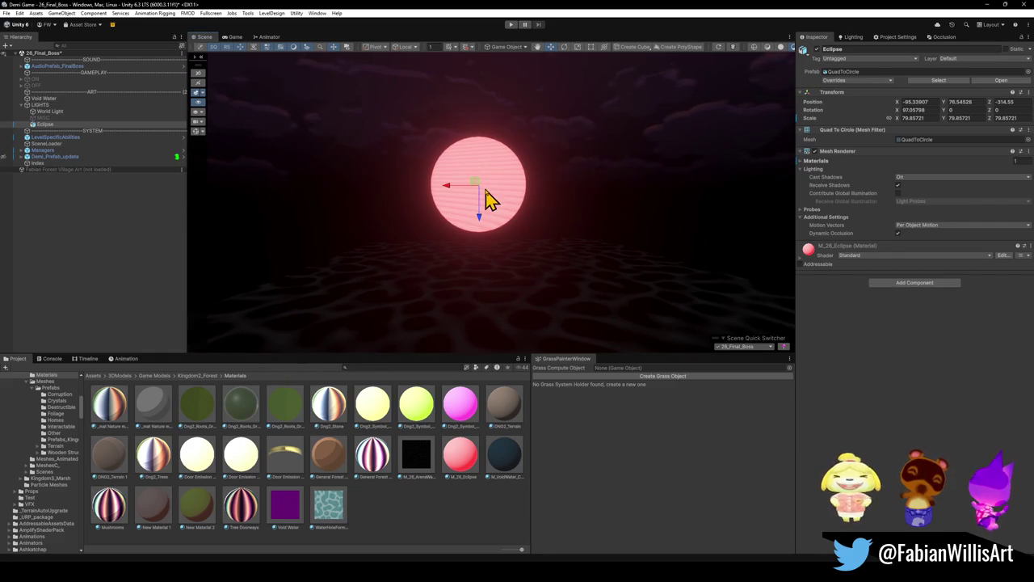
key(ctrl+d)
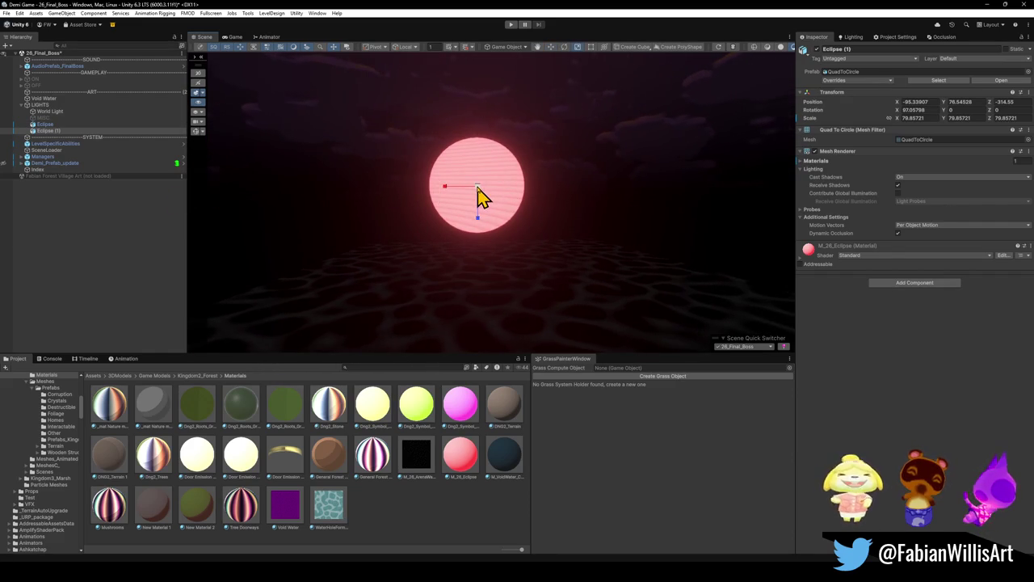
mouse_move(478, 198)
mouse_down()
mouse_move(436, 228)
mouse_move(461, 210)
mouse_move(518, 219)
mouse_up()
scroll(445, 229, up, 3)
mouse_move(386, 202)
mouse_down()
mouse_move(428, 219)
mouse_move(401, 218)
mouse_up()
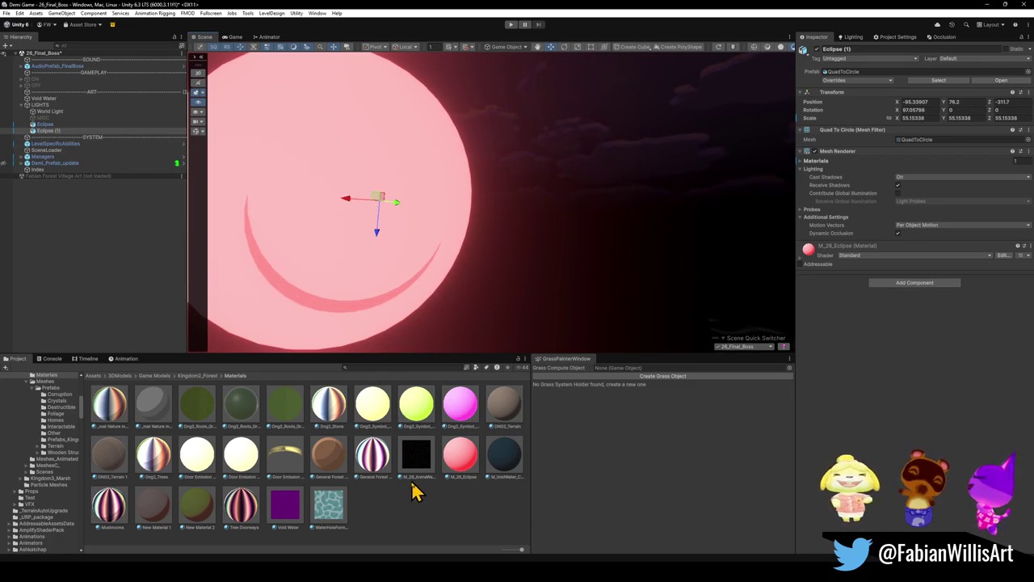
Set the M_26_Eclipse albedo colour to full red
click(455, 469)
click(927, 94)
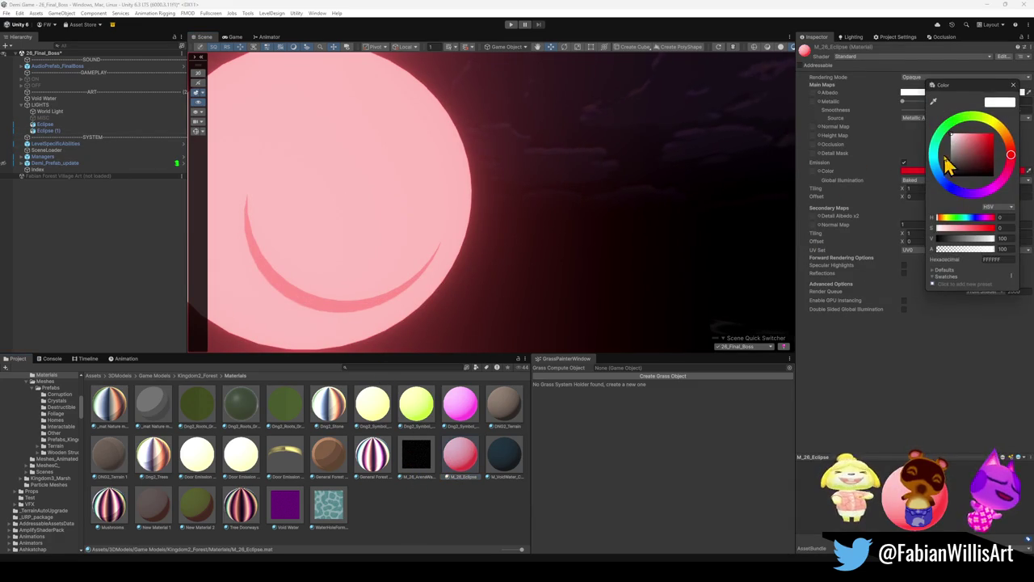
drag(974, 143, 993, 133)
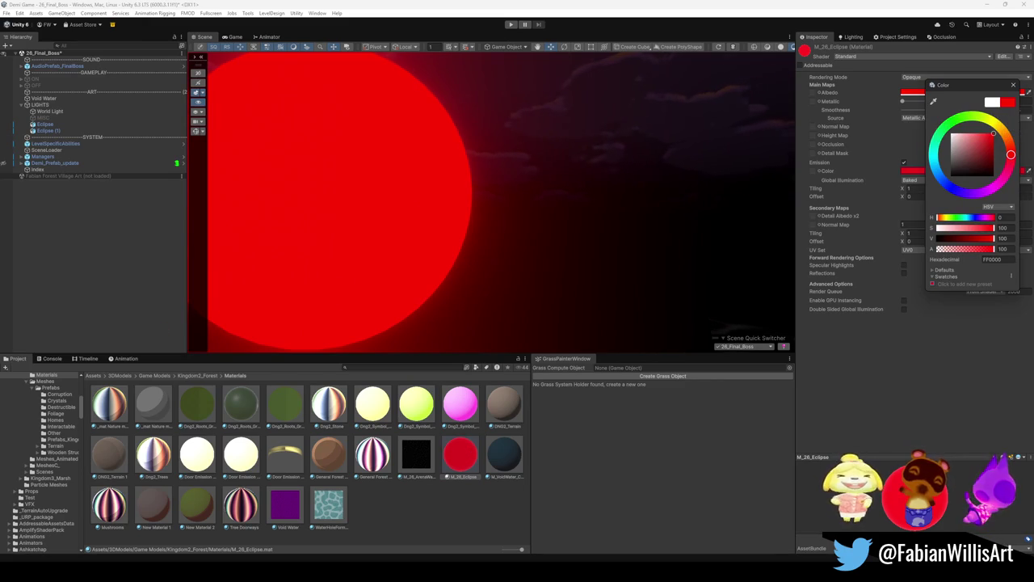
key(Return)
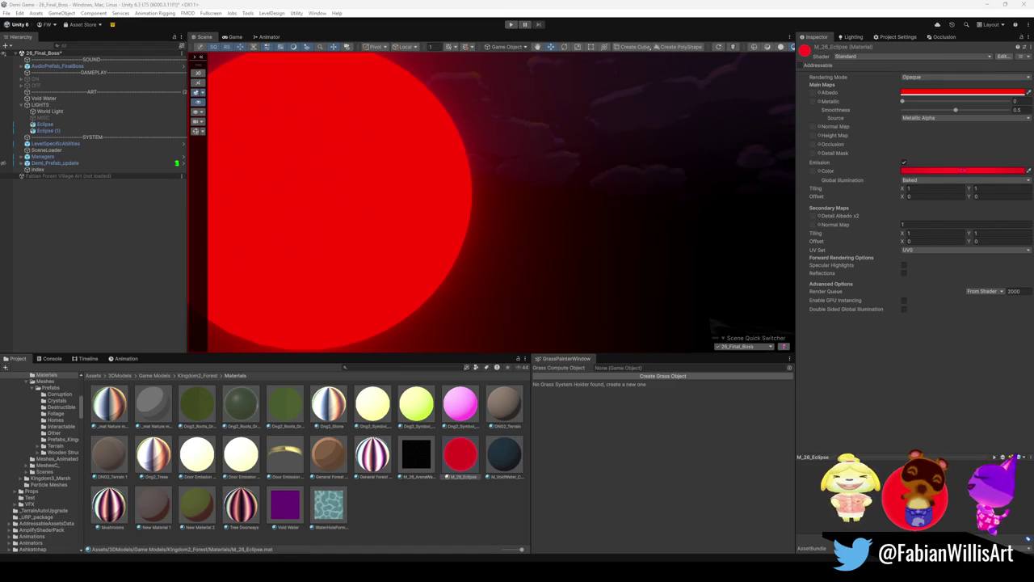
mouse_move(490, 153)
mouse_down()
mouse_move(444, 156)
mouse_move(469, 156)
mouse_up()
scroll(469, 157, down, 3)
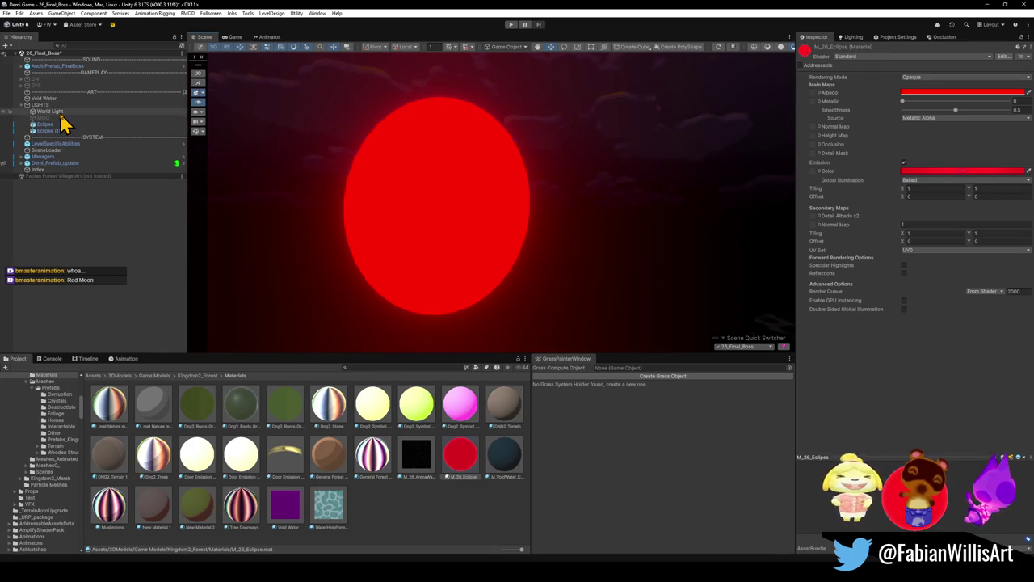
Try M_VoidWater on Eclipse (1), then give it a duplicated M_26_Eclipse 1 material instead
click(63, 130)
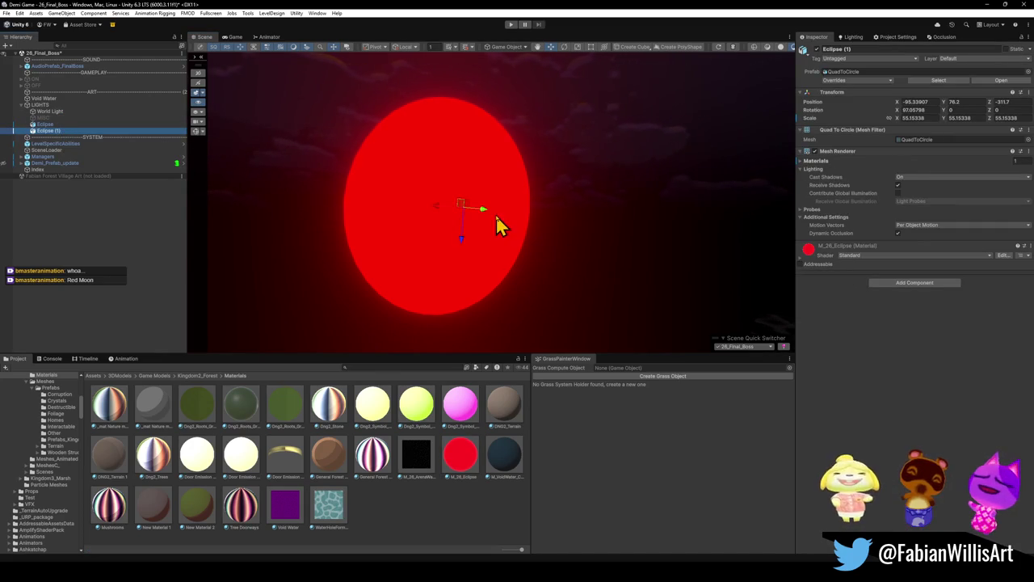
mouse_move(509, 466)
mouse_down()
mouse_move(471, 271)
mouse_move(439, 242)
mouse_up()
click(462, 469)
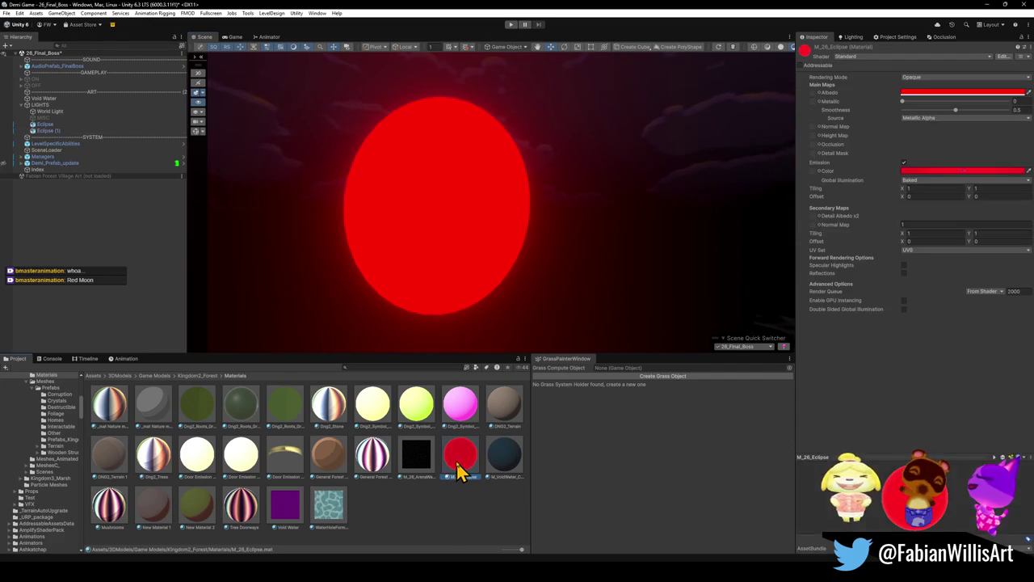
key(ctrl+d)
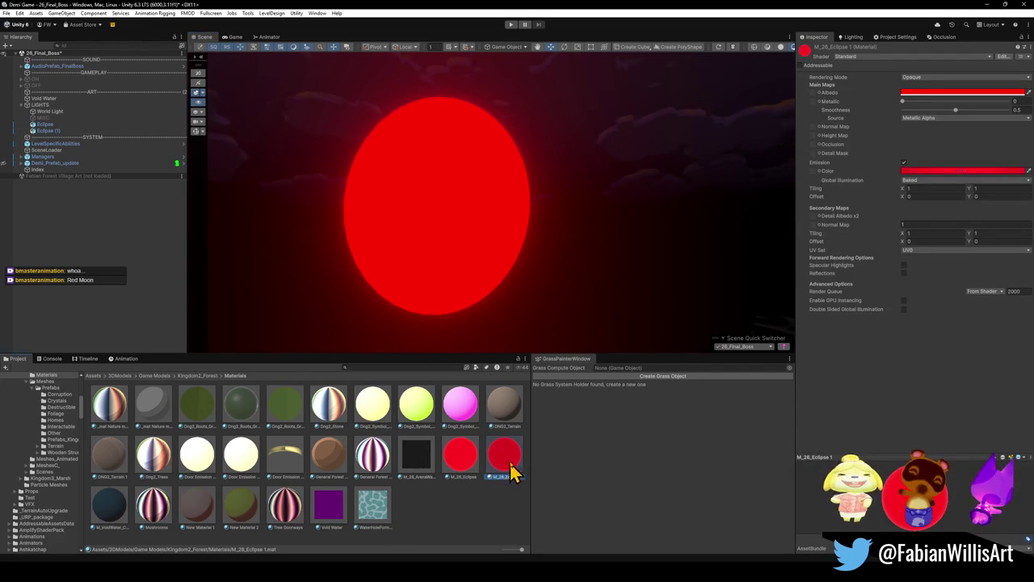
mouse_move(509, 458)
mouse_down()
mouse_move(485, 457)
mouse_move(441, 307)
mouse_move(439, 218)
mouse_up()
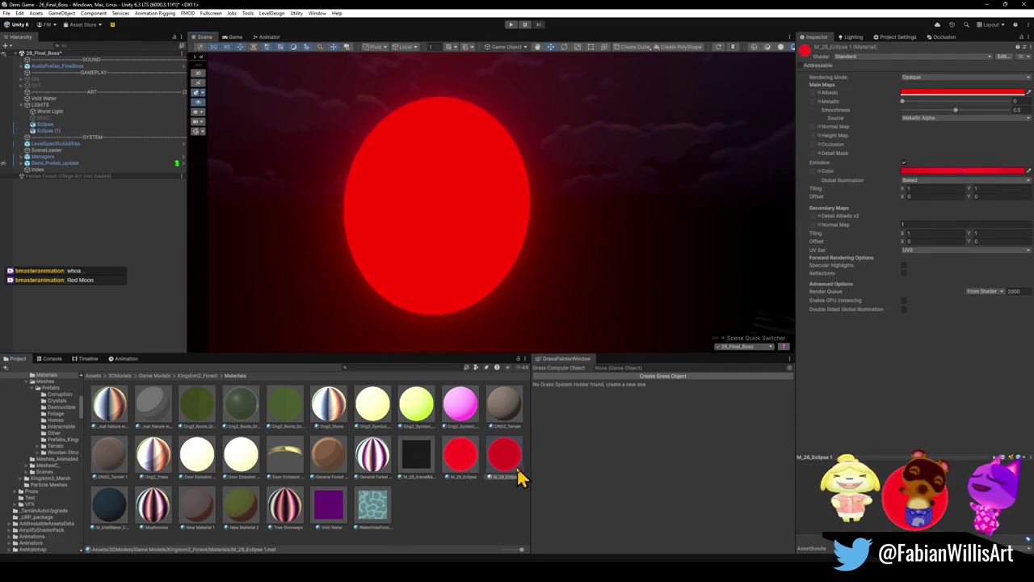
Make M_26_Eclipse 1 black in albedo and emission, and enlarge Eclipse (1) to thin the ring
click(917, 171)
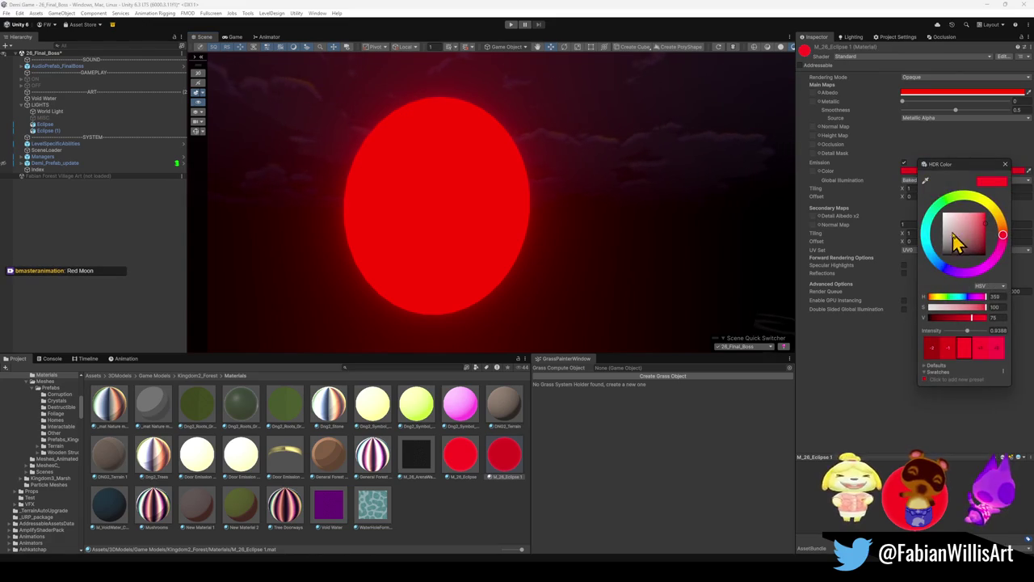
click(921, 95)
click(907, 93)
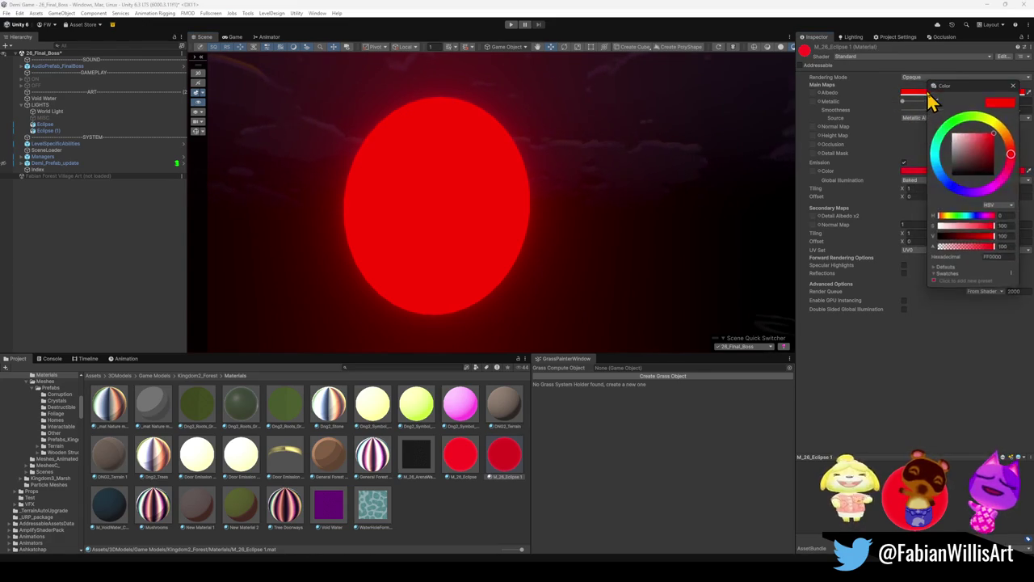
drag(975, 166, 893, 253)
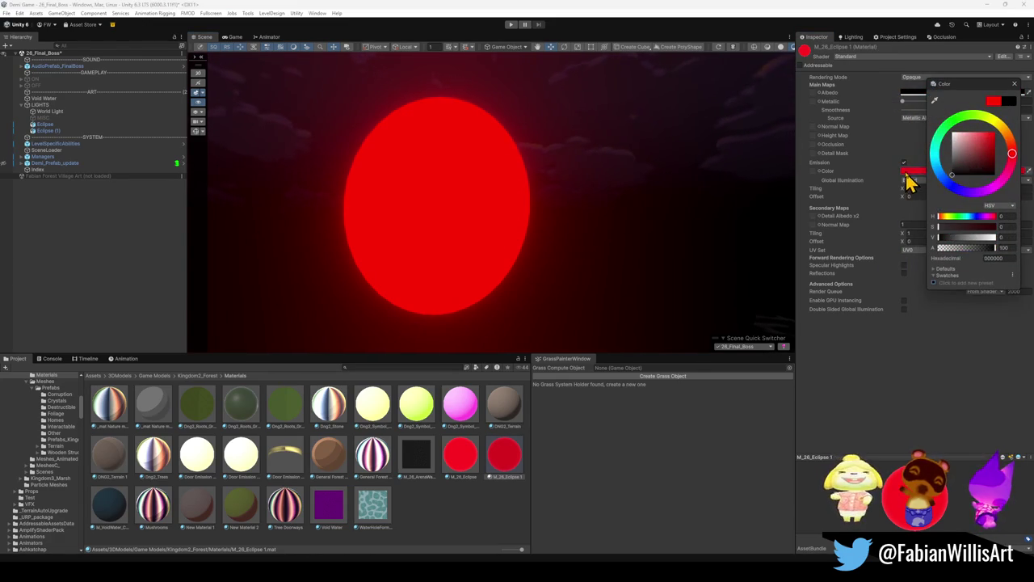
click(910, 171)
drag(935, 219, 901, 305)
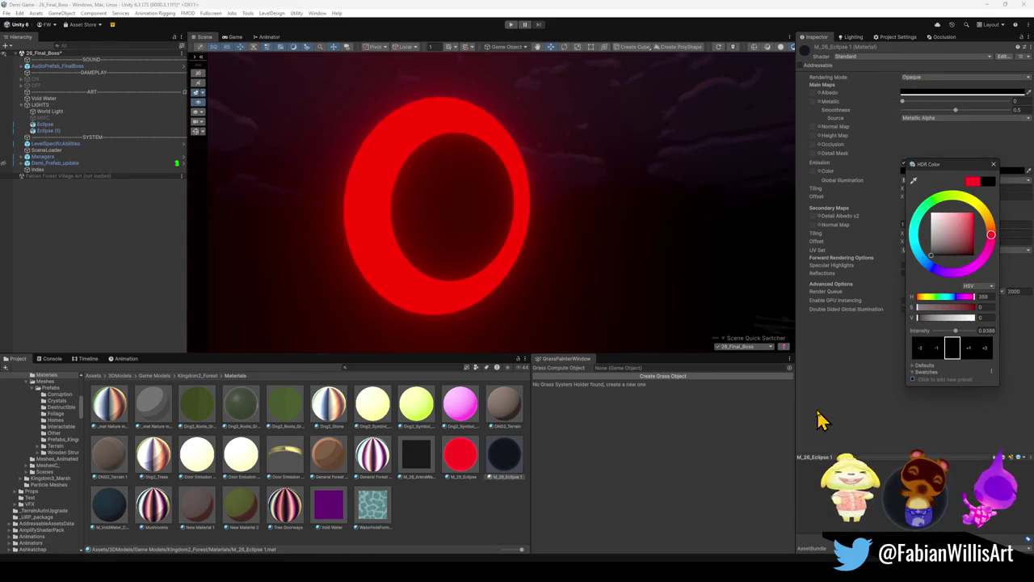
mouse_move(554, 349)
mouse_down()
mouse_move(519, 235)
mouse_move(531, 229)
mouse_up()
click(533, 229)
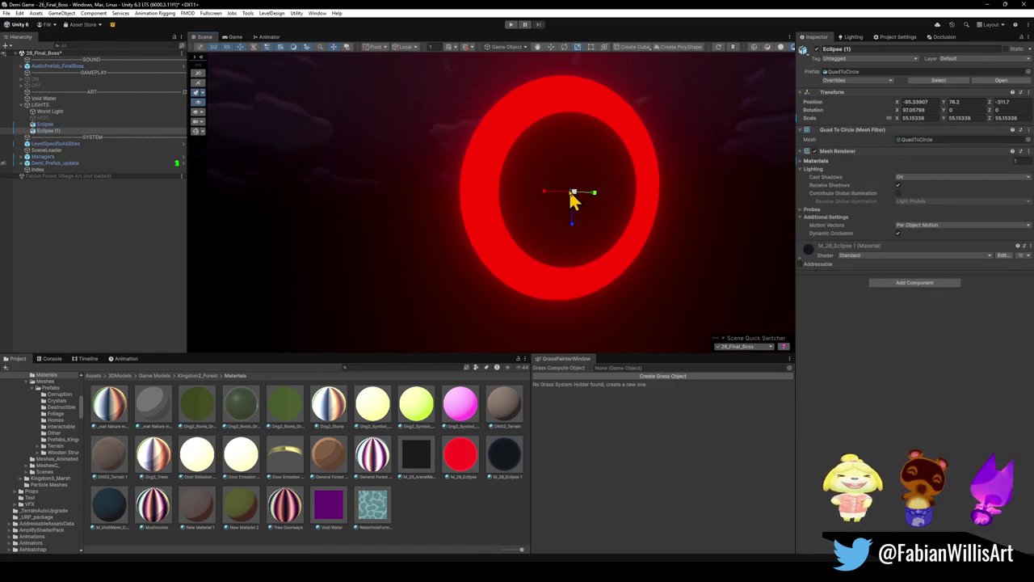
mouse_move(577, 199)
mouse_down()
mouse_move(596, 197)
mouse_move(610, 231)
mouse_move(790, 272)
mouse_move(628, 222)
mouse_move(582, 231)
mouse_move(576, 246)
mouse_move(556, 237)
mouse_up()
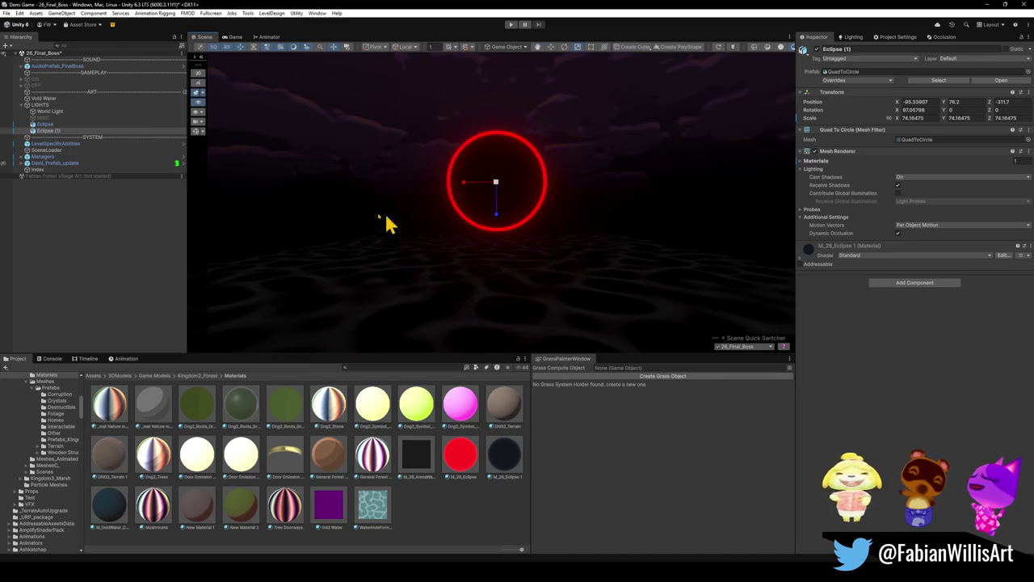
Move both Eclipse discs higher in the sky
ctrl+click(53, 124)
drag(501, 214, 495, 153)
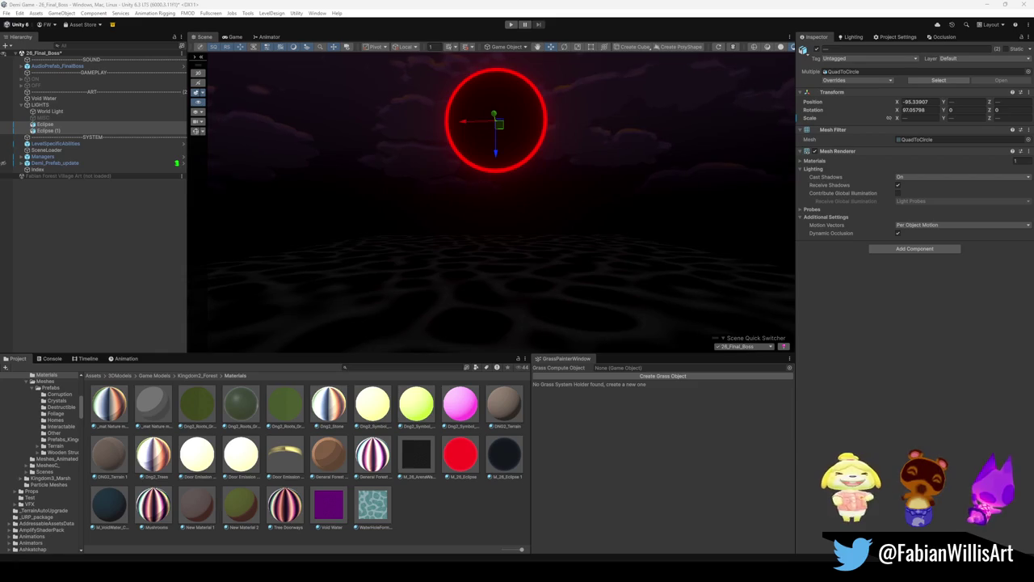
mouse_move(439, 178)
mouse_down()
mouse_move(434, 159)
mouse_move(501, 173)
mouse_up()
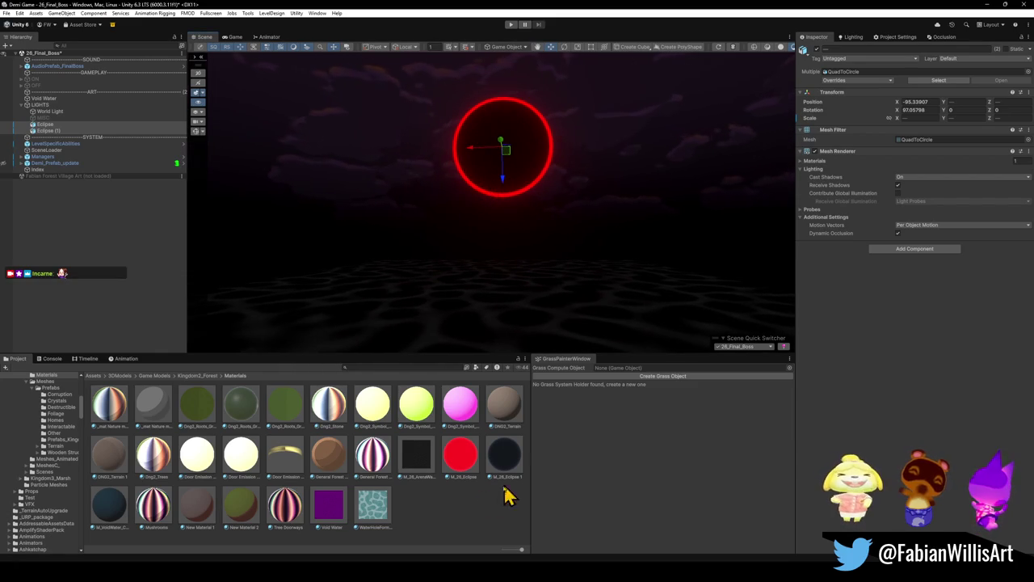
Set M_26_Eclipse emission intensity to 2.4 with a yellow-orange hue
click(451, 461)
click(967, 172)
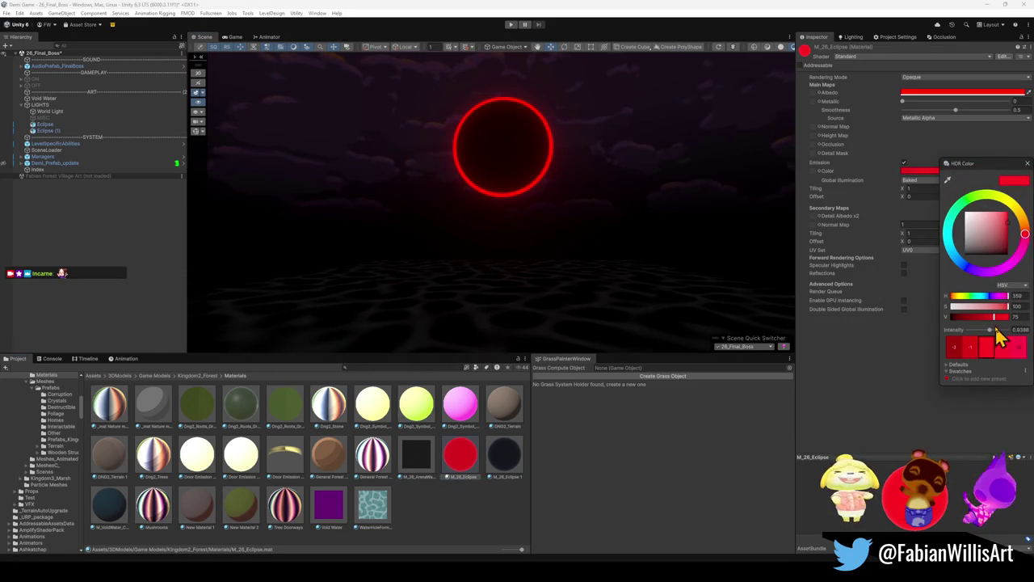
drag(991, 330, 993, 329)
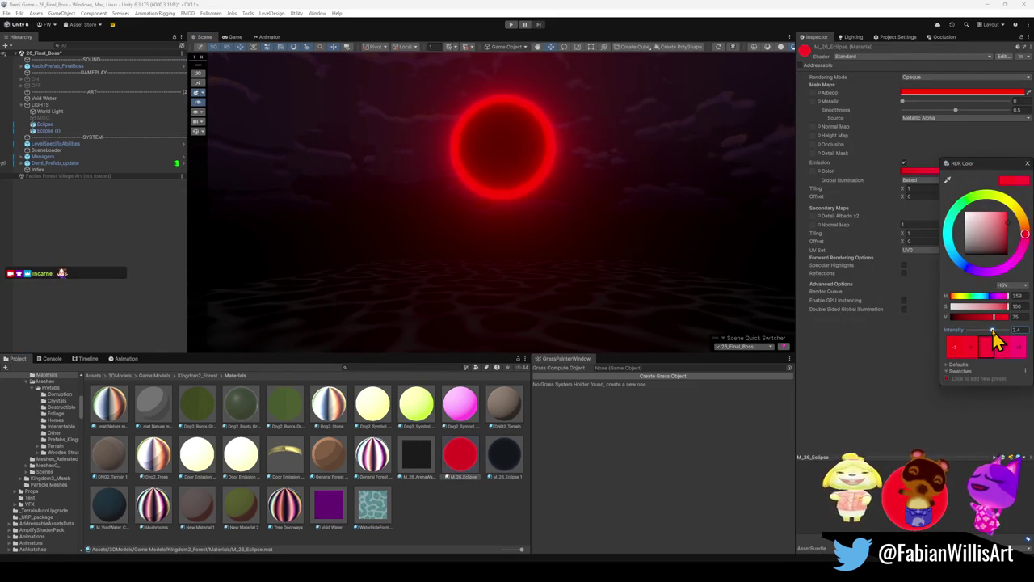
drag(1023, 242, 1023, 220)
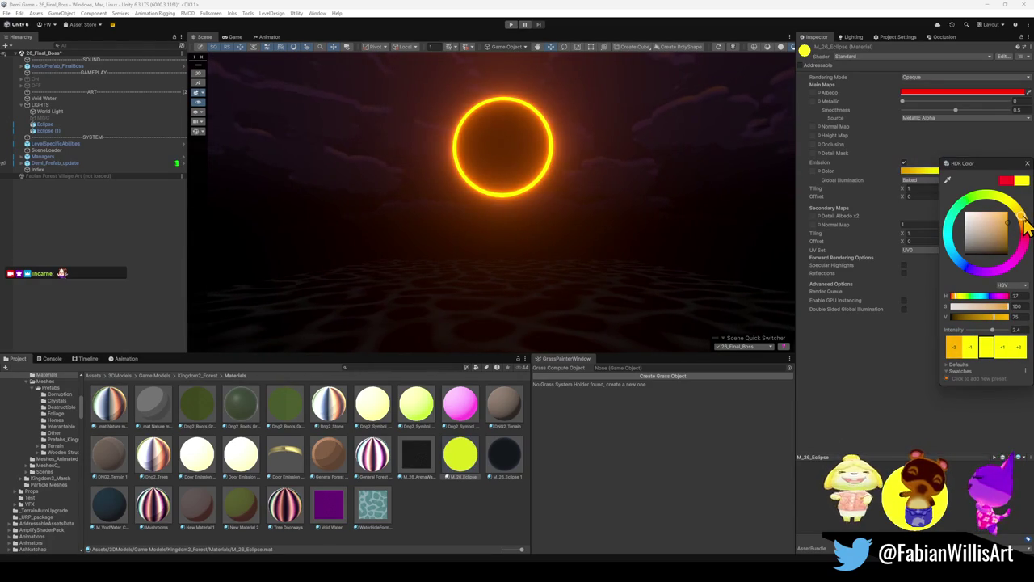
drag(510, 190, 512, 186)
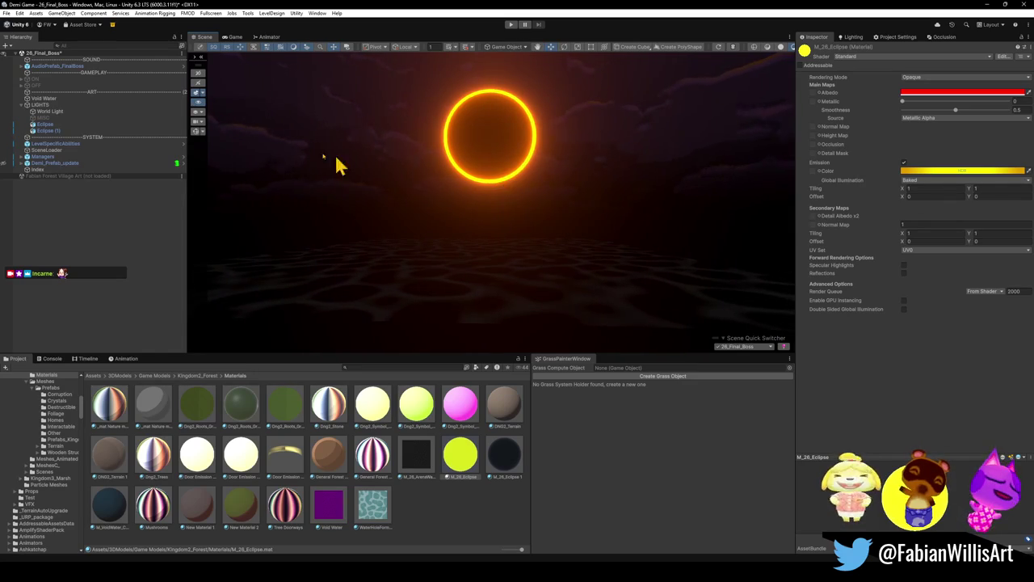
Resize Eclipse (1) to about 70 to adjust the ring thickness
click(58, 132)
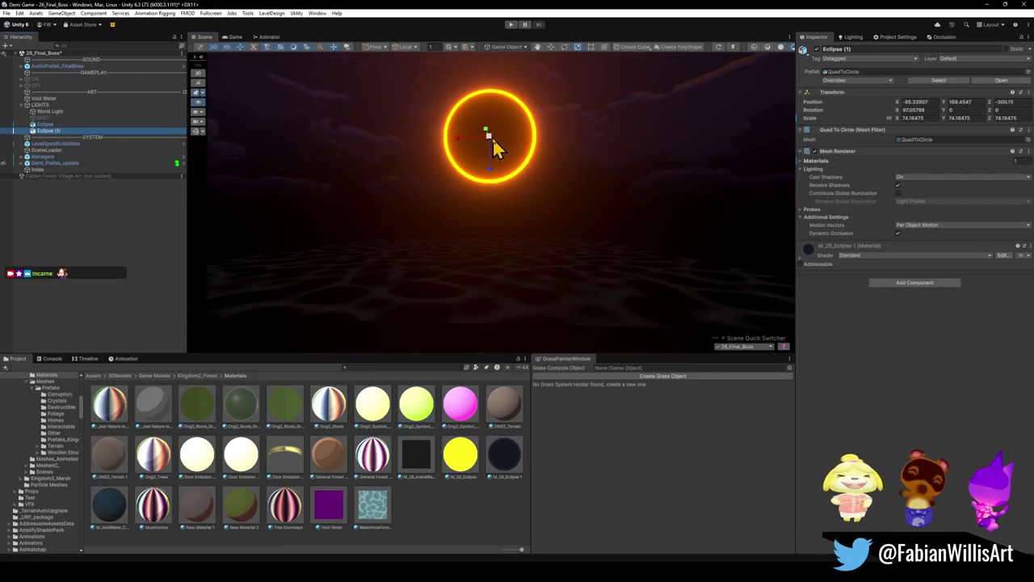
click(493, 138)
key(t)
drag(487, 144, 492, 145)
click(806, 242)
click(467, 458)
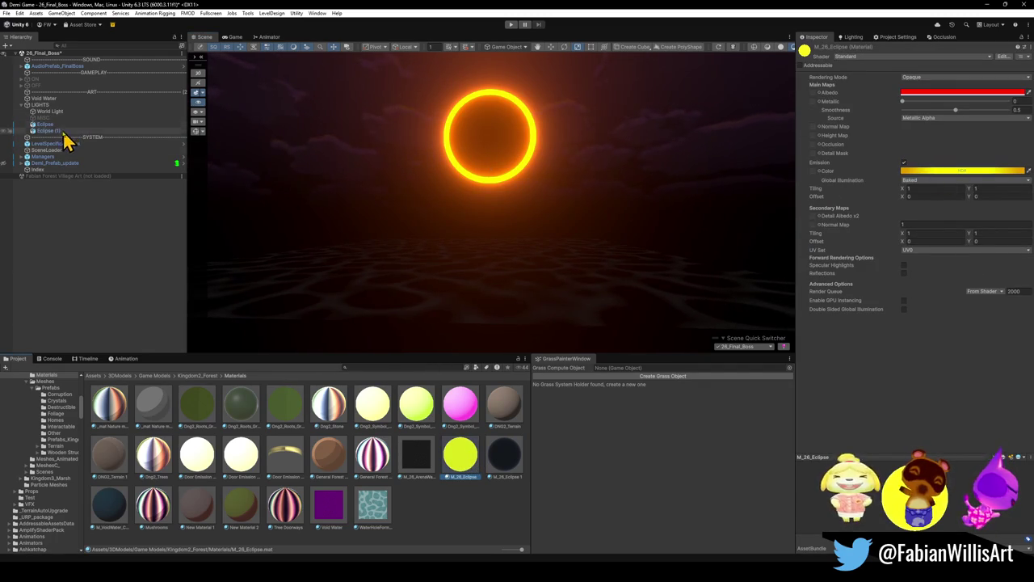
Search the hierarchy for 'post', then clear the search
click(73, 273)
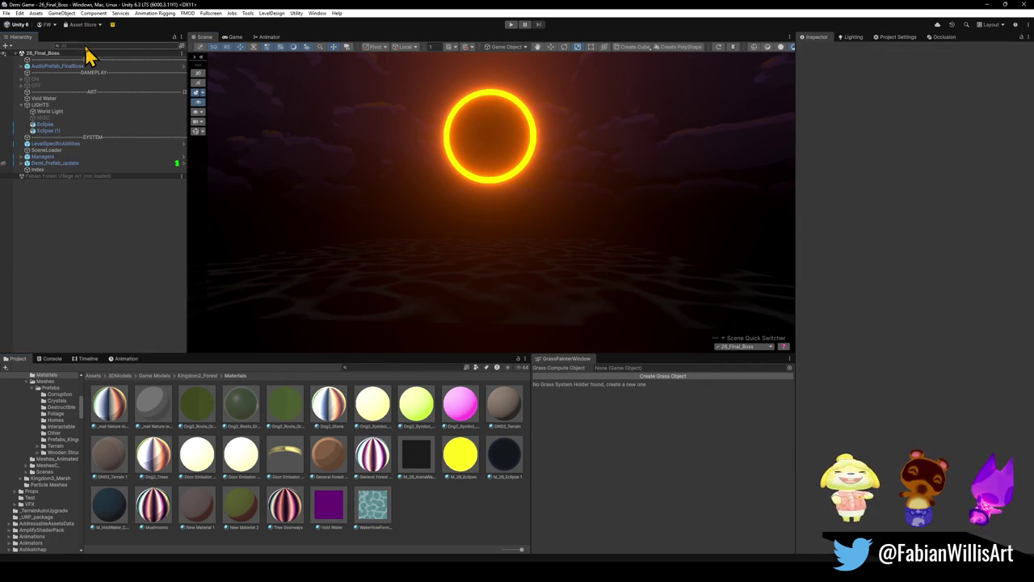
click(118, 47)
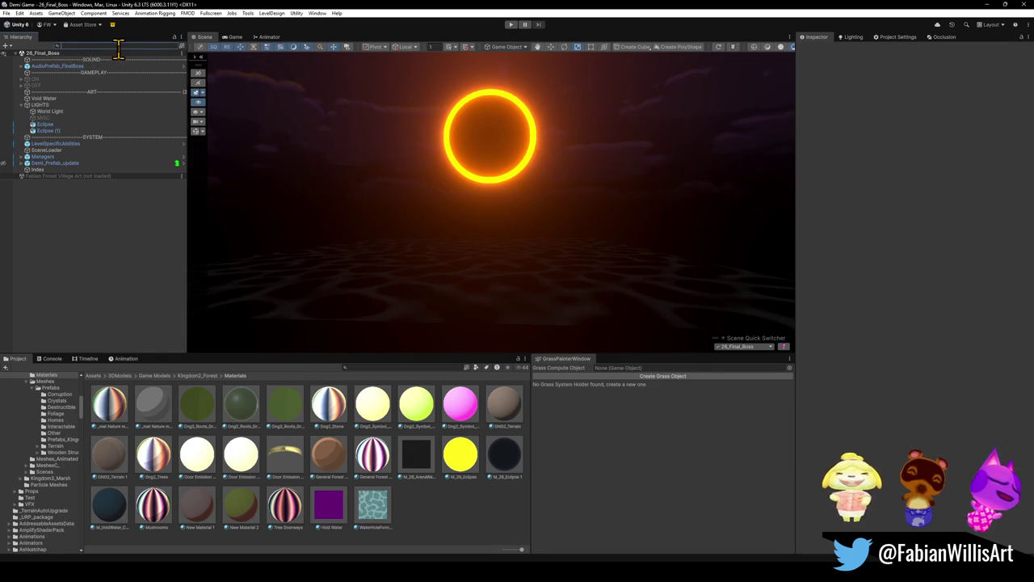
text(post)
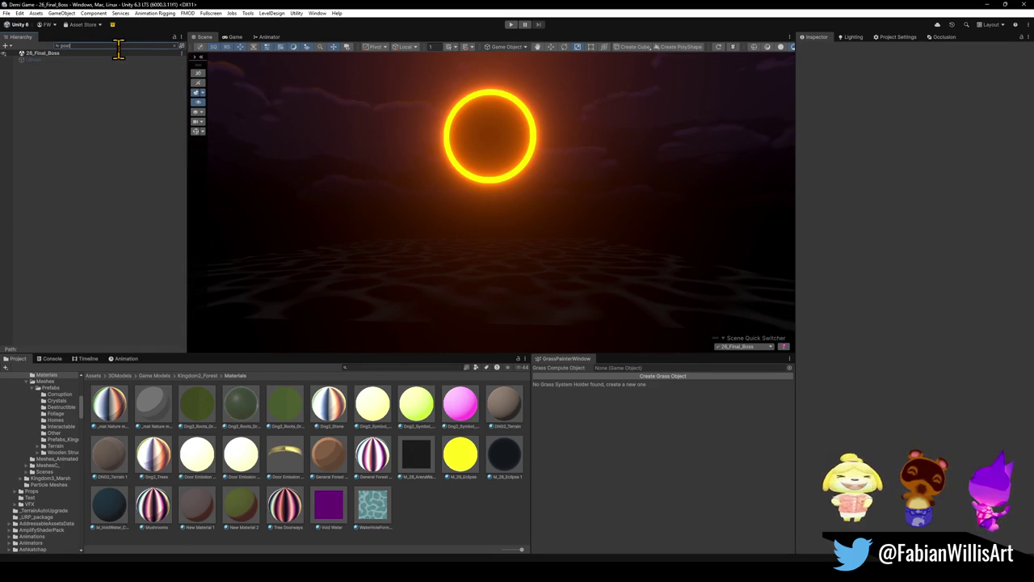
key(Escape)
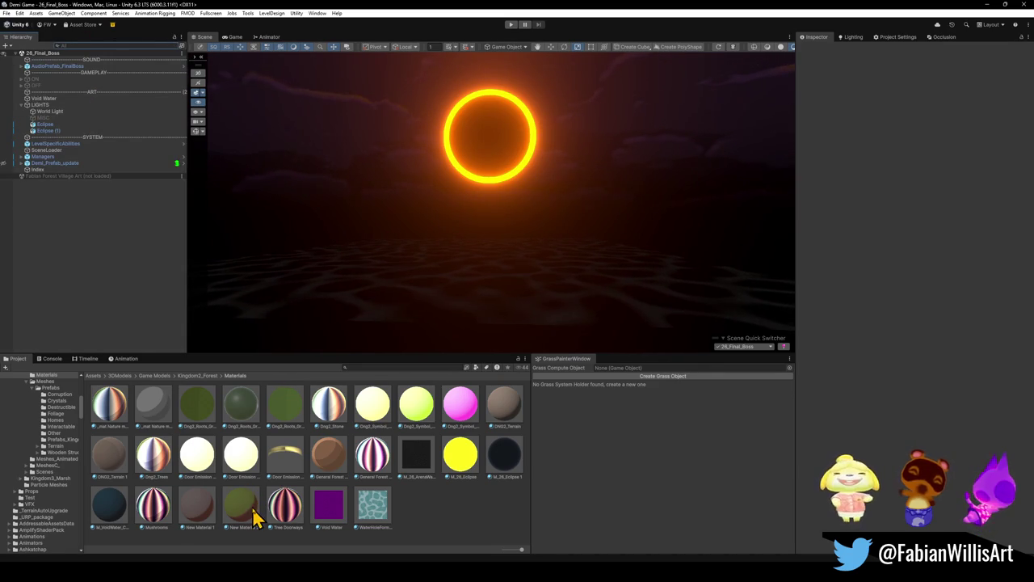
Load Forest Village Art, copy its POST object into 26_Final_Boss, then unload that scene
right_click(89, 176)
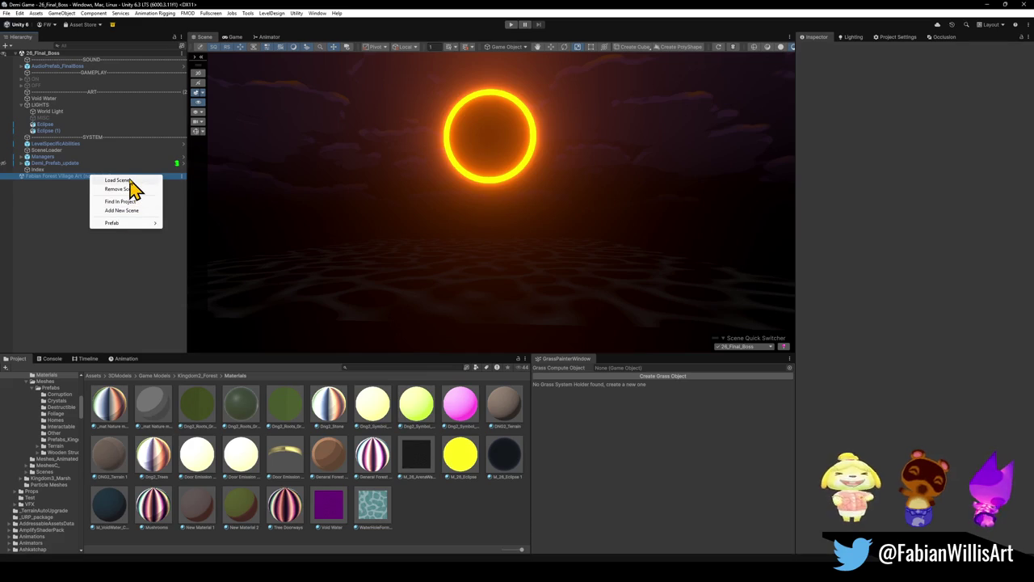
click(130, 180)
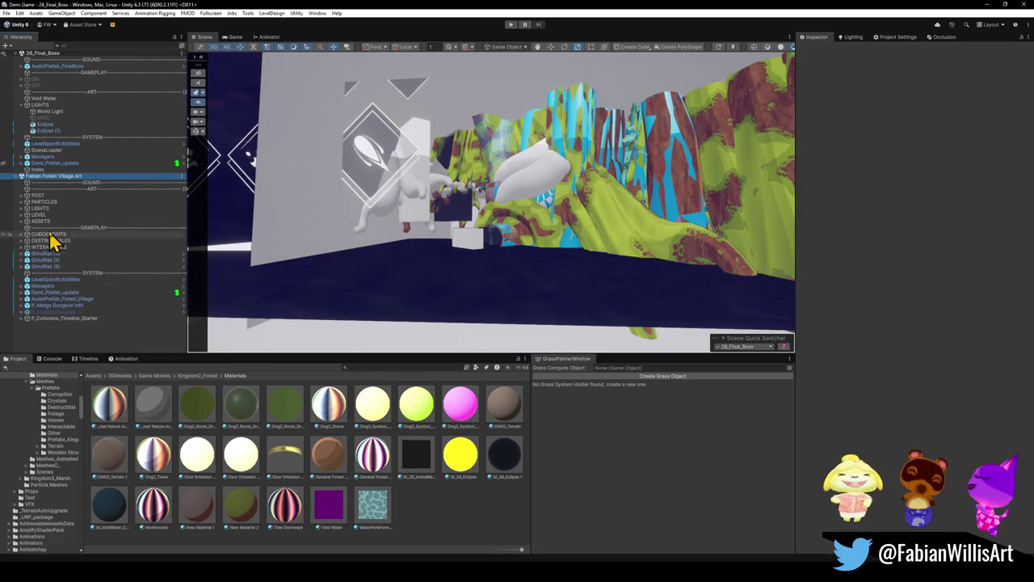
click(47, 195)
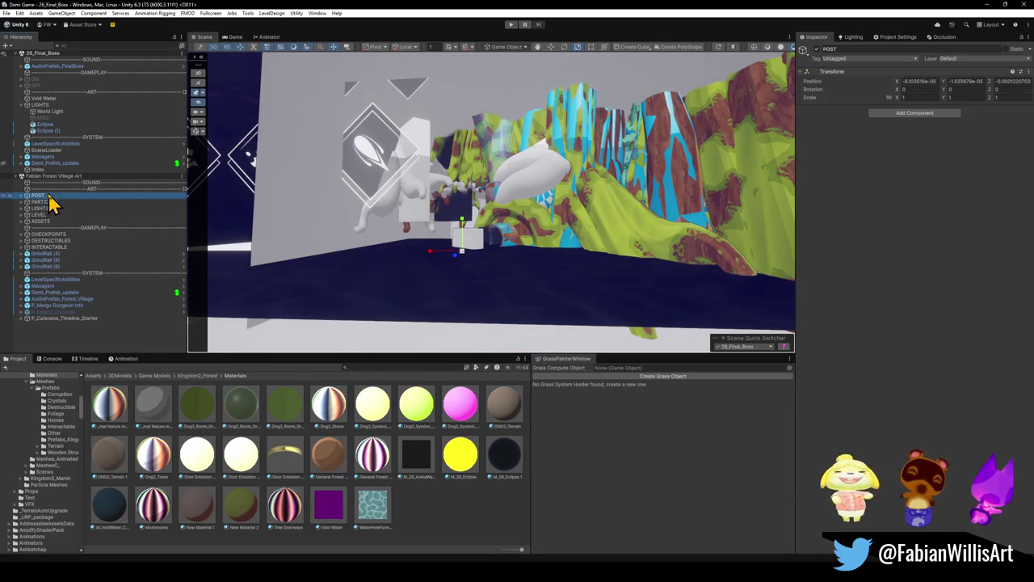
click(64, 131)
key(ctrl+v)
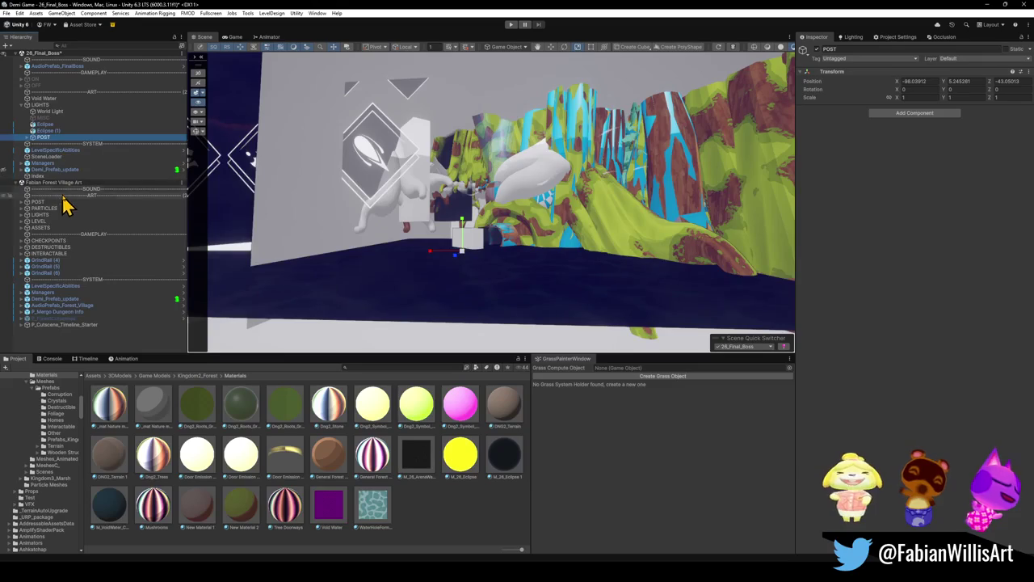
right_click(72, 184)
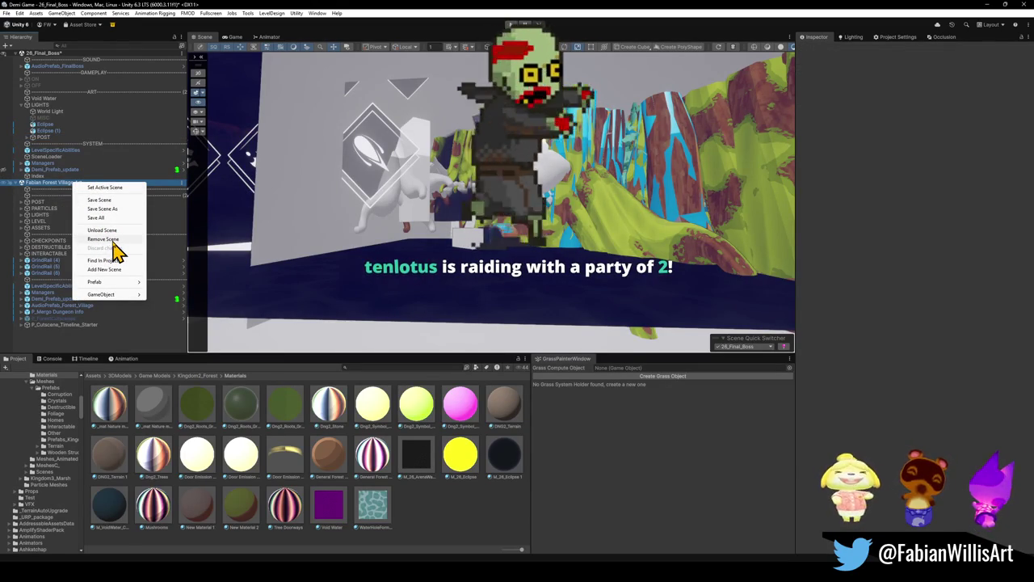
click(115, 231)
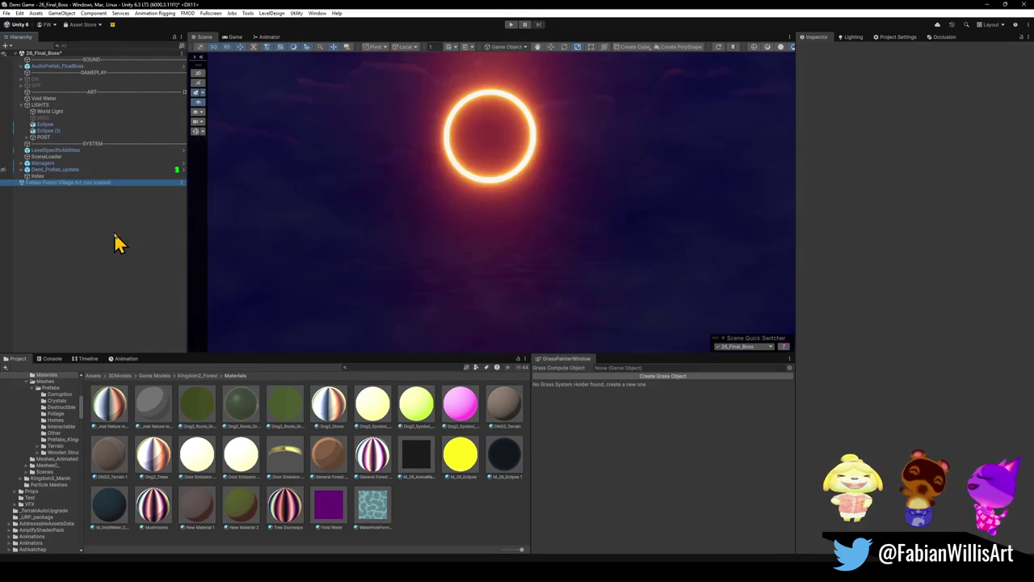
drag(501, 228, 491, 221)
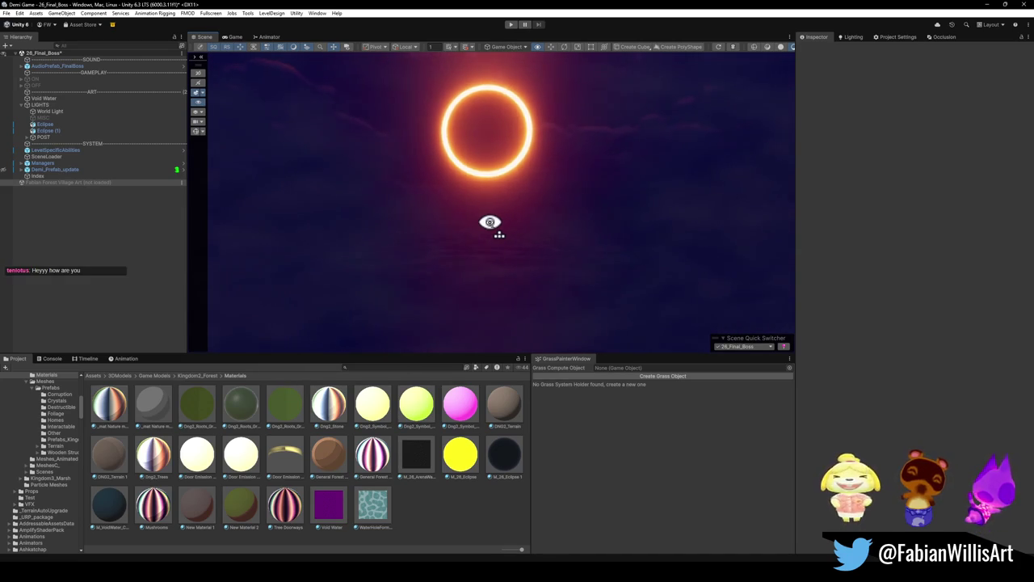
drag(490, 224, 487, 205)
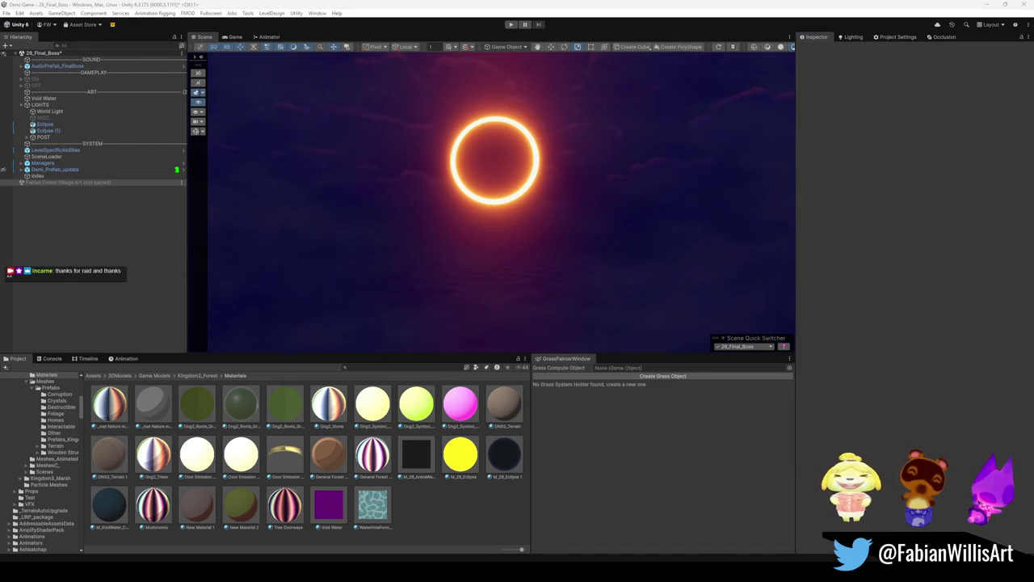
click(962, 375)
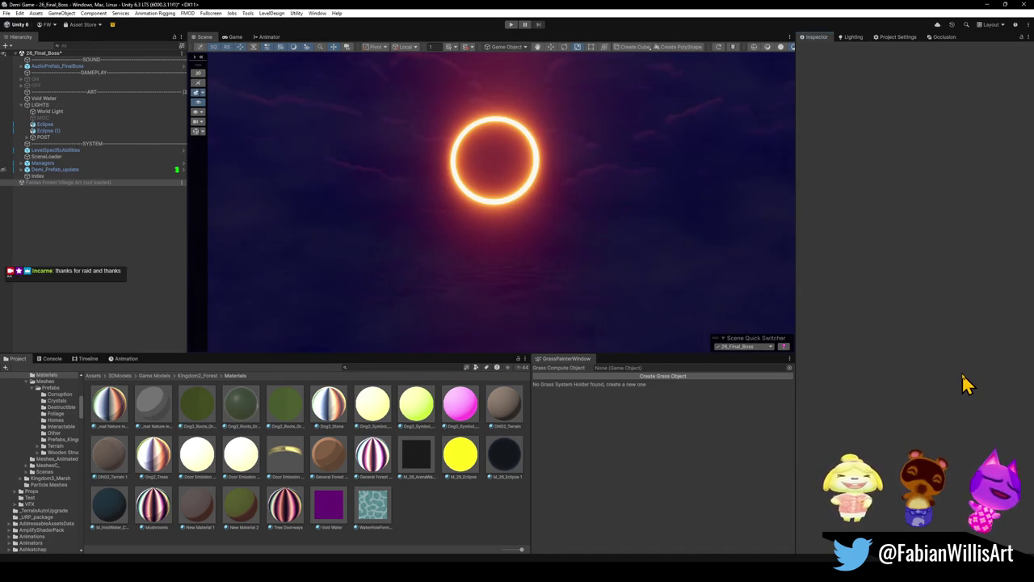
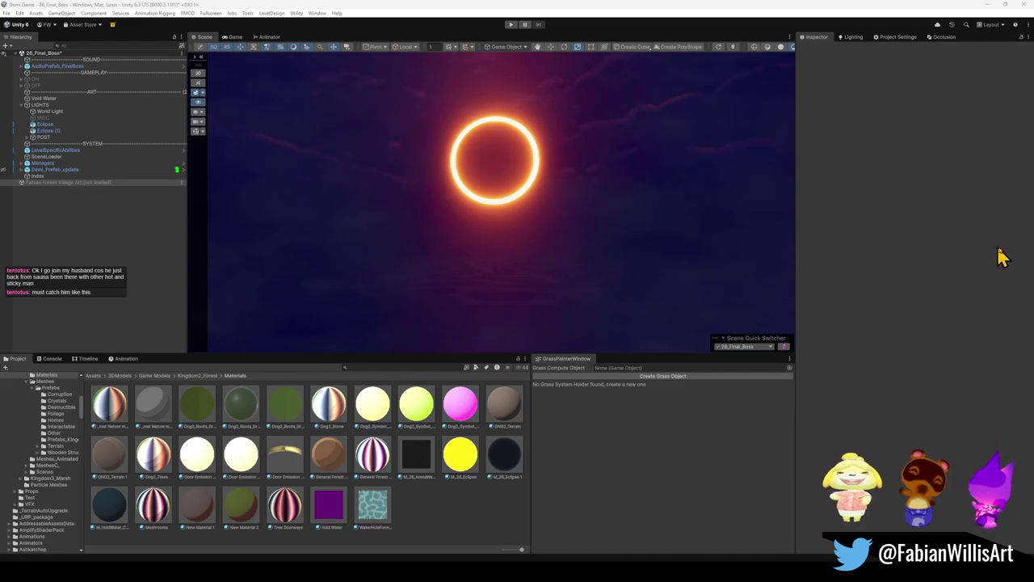
Bring up the Lair of Trials file in Blender and save it
click(830, 231)
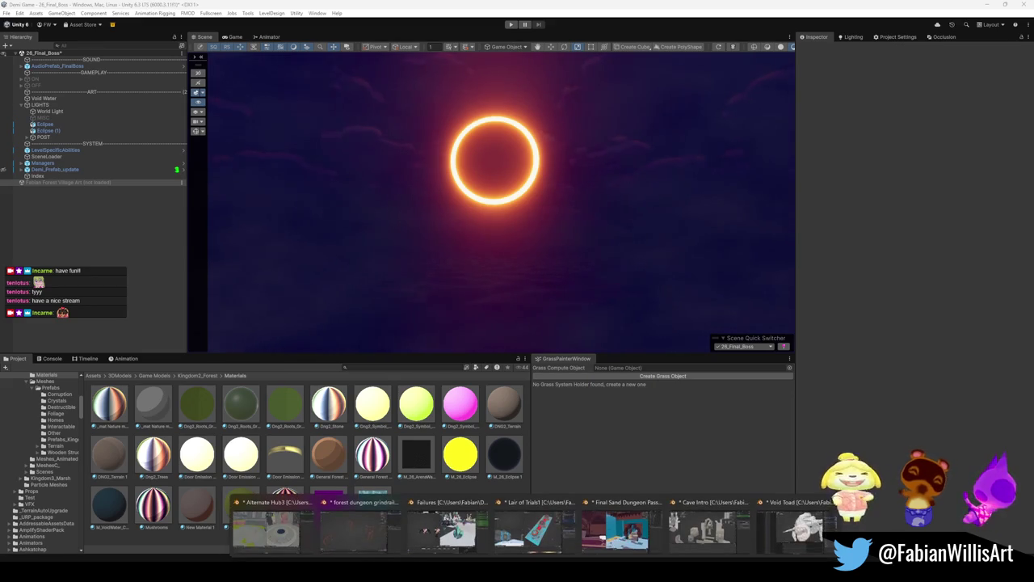
mouse_move(703, 533)
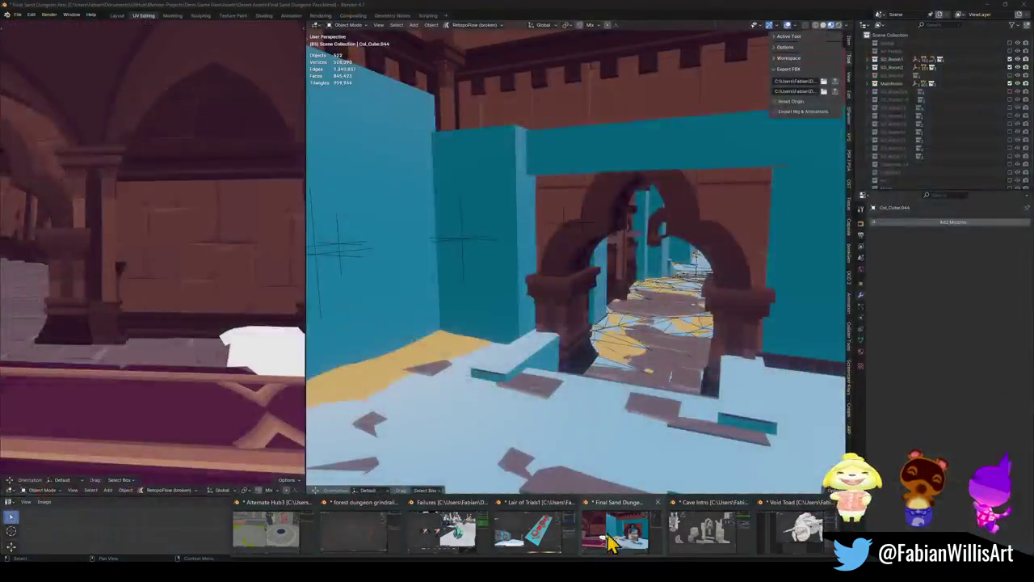
mouse_move(531, 539)
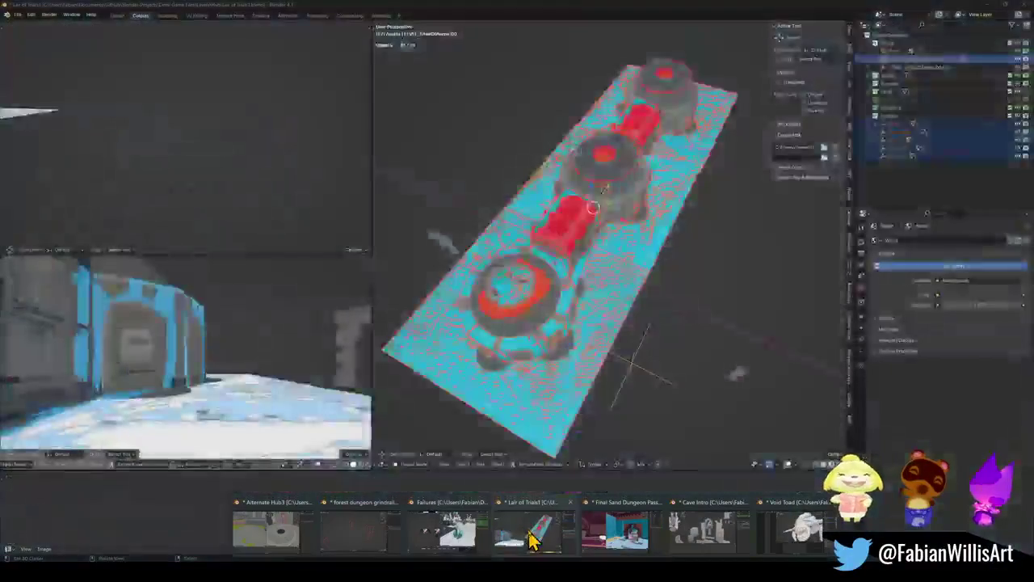
click(531, 540)
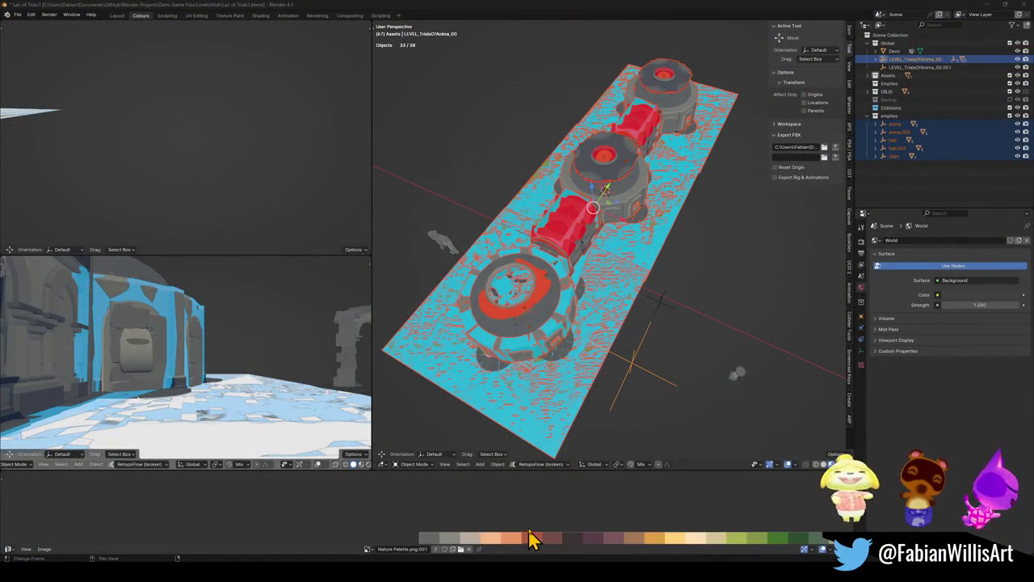
scroll(634, 243, down, 3)
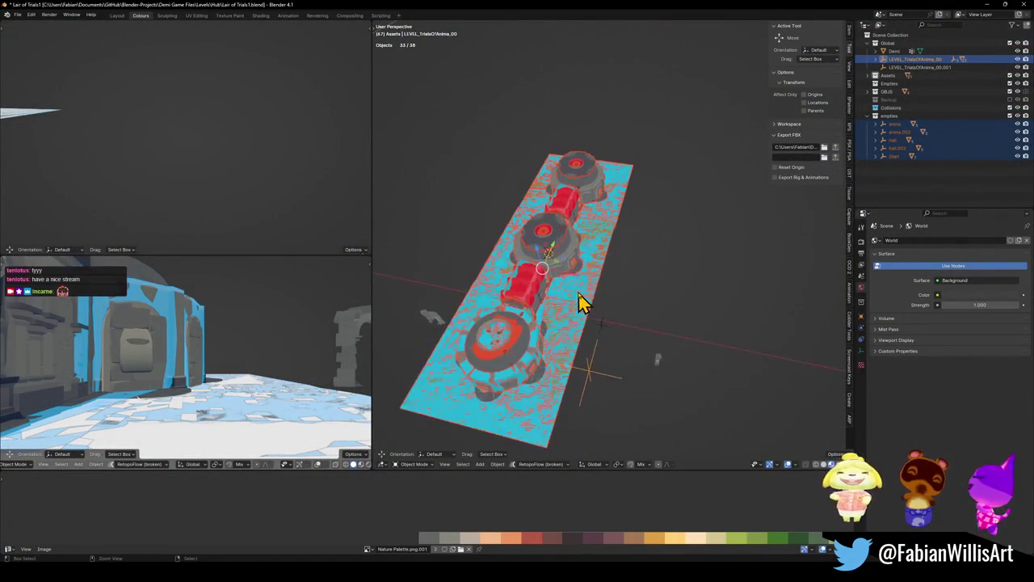
key(ctrl+s)
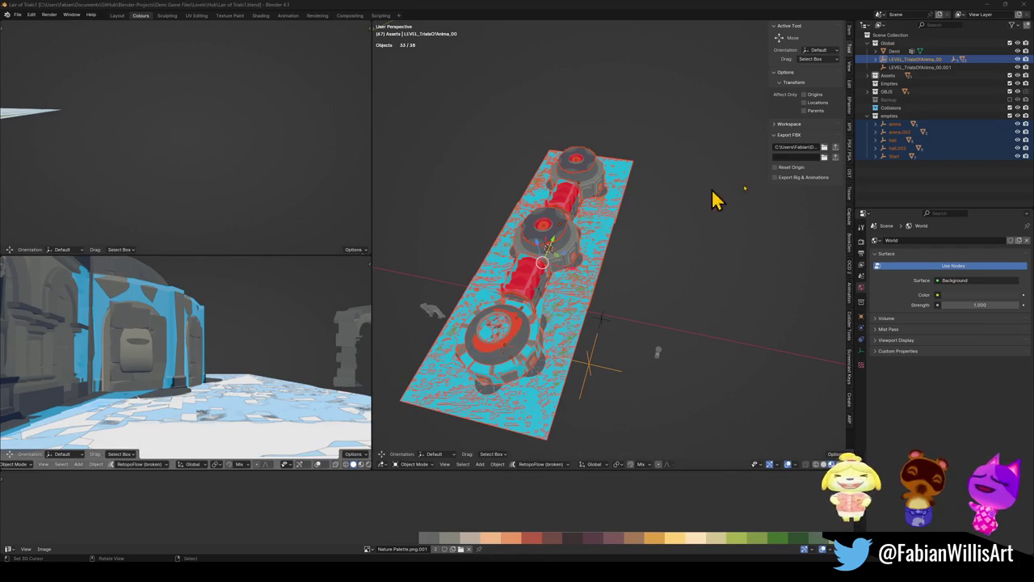
Reframe the level view, then minimize Blender back to Unity
click(571, 283)
mouse_move(571, 287)
mouse_down()
mouse_move(560, 257)
mouse_move(510, 267)
mouse_up()
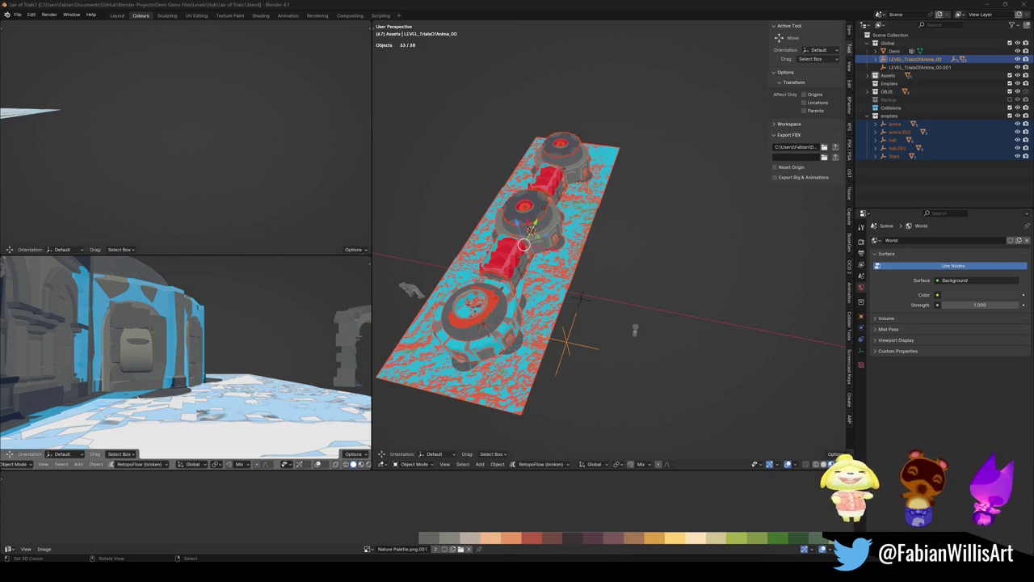
click(986, 6)
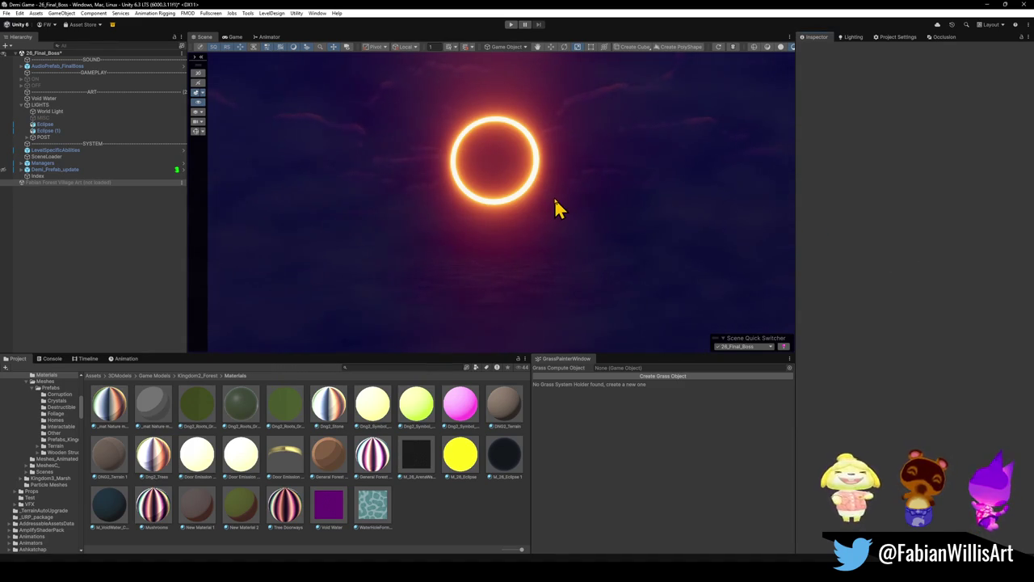
Slide the Eclipse (1) ring left and scale it down slightly into a crescent
click(505, 182)
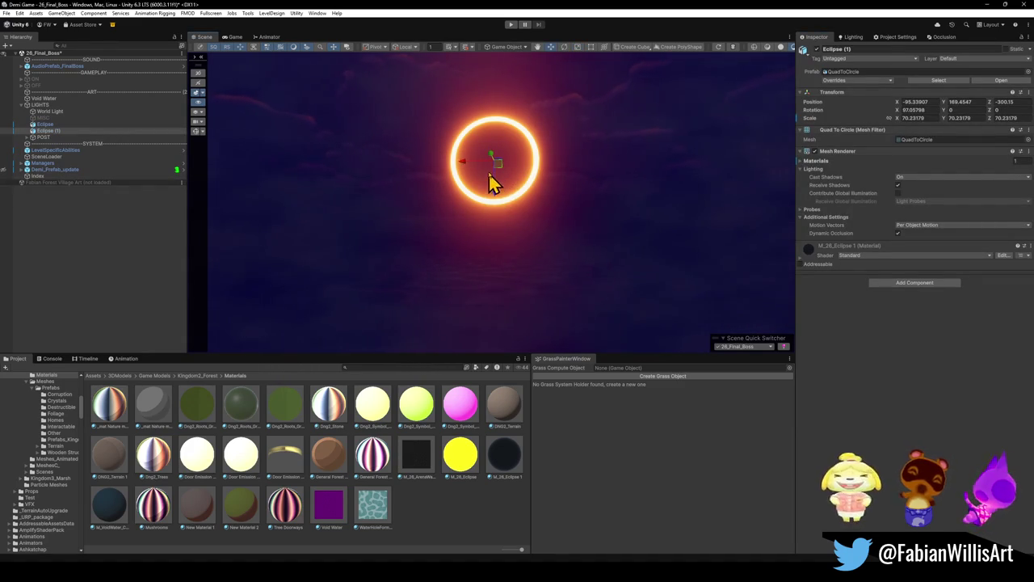
drag(464, 166, 547, 202)
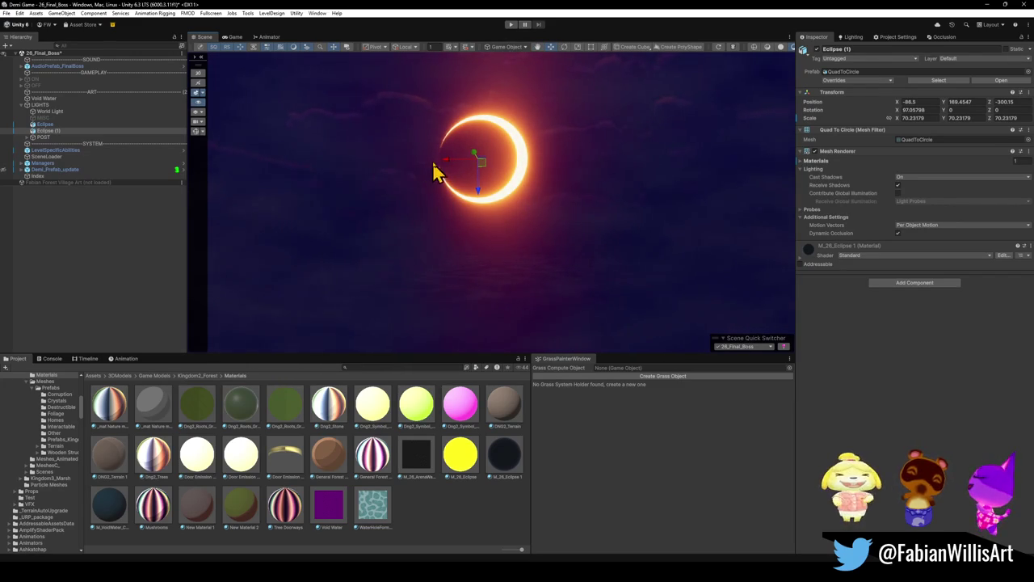
click(465, 509)
click(476, 173)
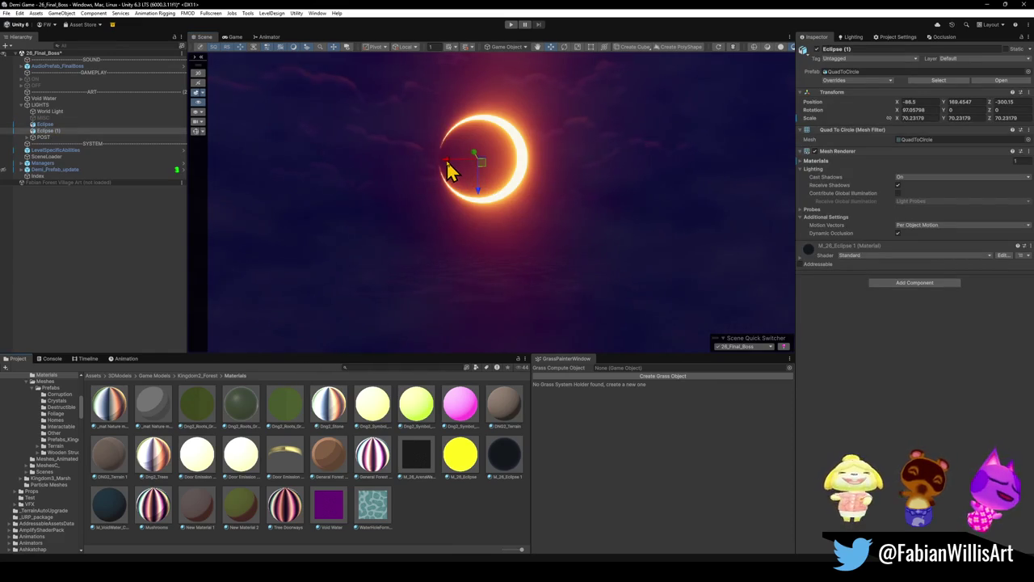
drag(450, 169, 448, 170)
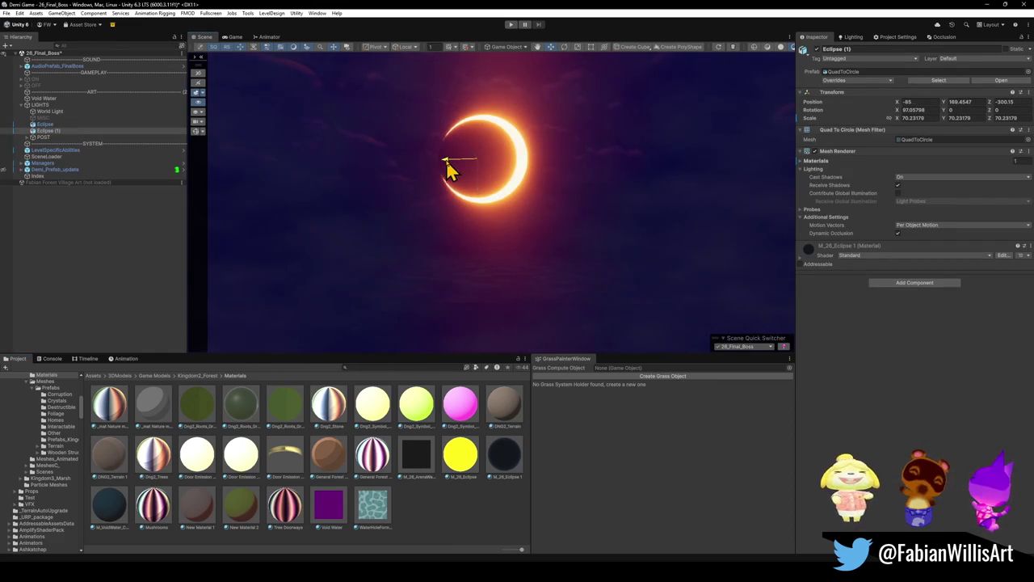
key(r)
drag(478, 161, 444, 160)
key(w)
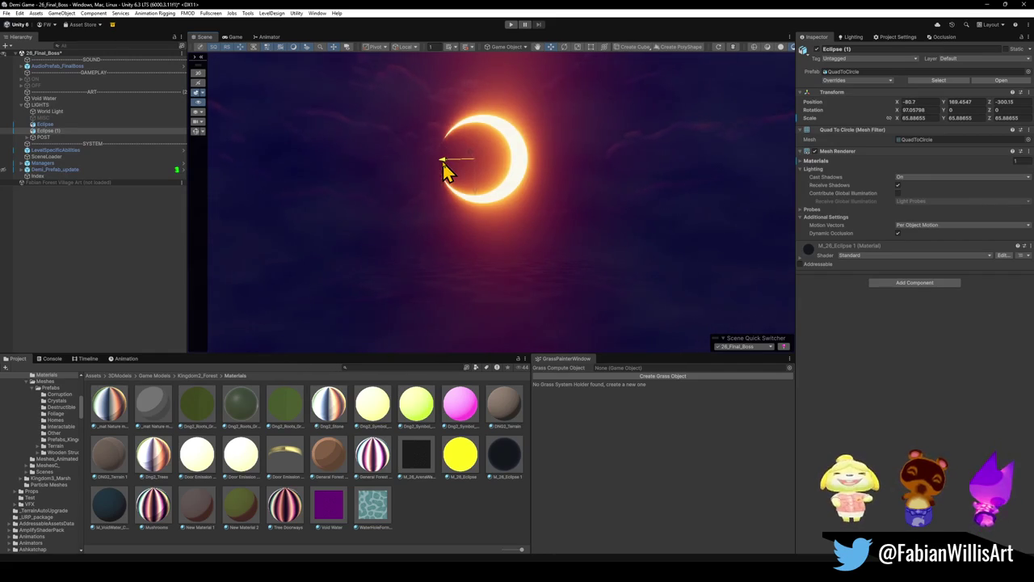
Deselect the eclipse, orbit the scene, and bring up the Void Toad Blender window
click(539, 288)
mouse_move(538, 289)
mouse_down()
mouse_move(543, 259)
mouse_move(529, 291)
mouse_move(541, 281)
mouse_move(531, 275)
mouse_move(536, 284)
mouse_up()
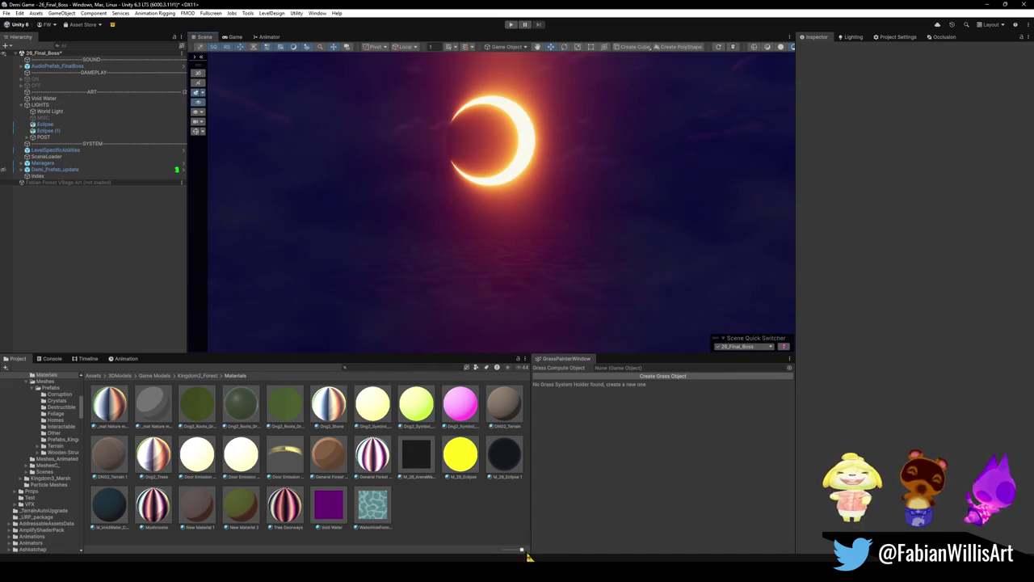
mouse_move(523, 564)
click(804, 533)
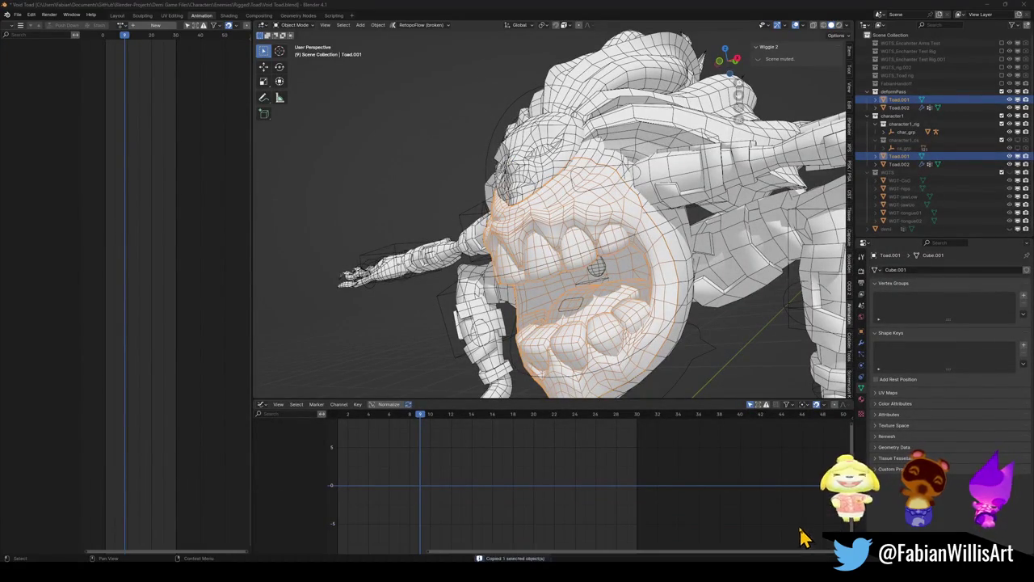
Minimize Void Toad, turn the Scene view, and launch a new Blender 4.1 session
click(988, 5)
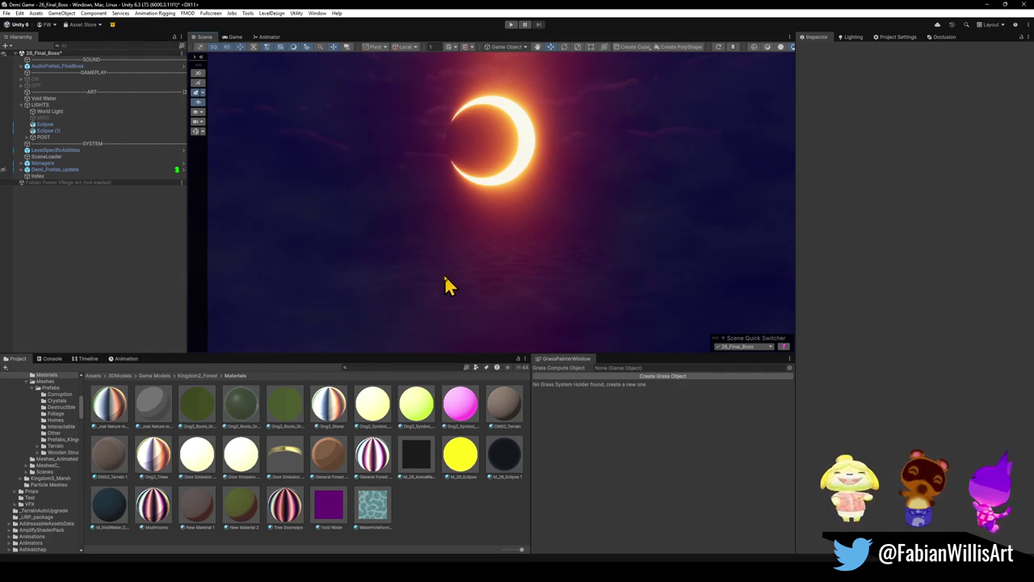
drag(441, 215, 444, 231)
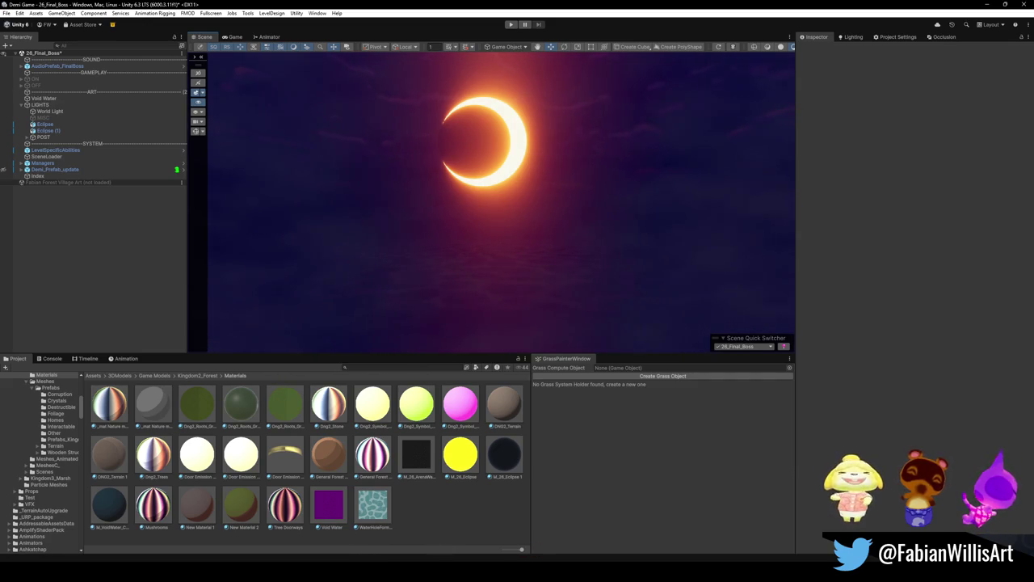
mouse_move(518, 575)
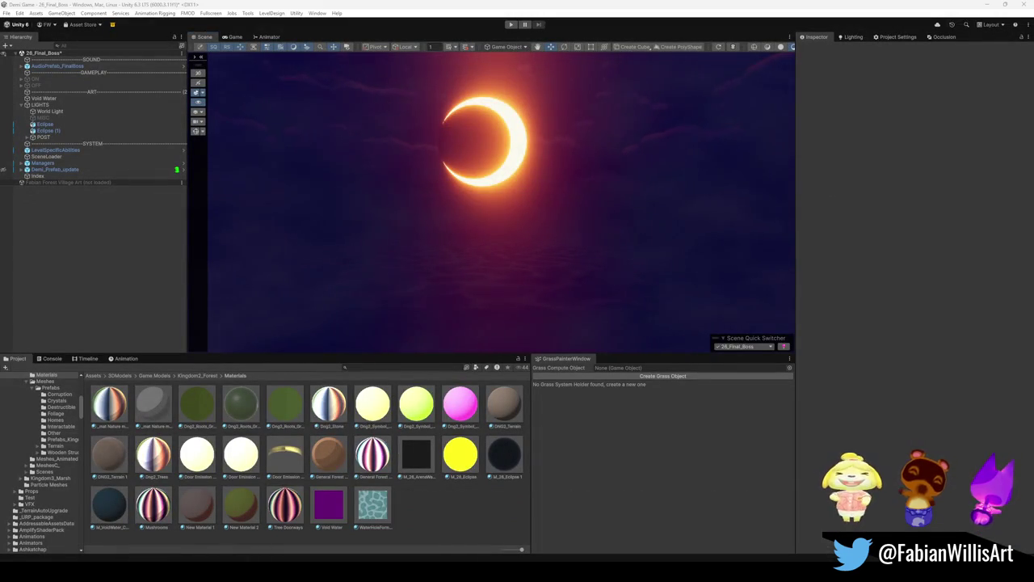
key(alt+Tab)
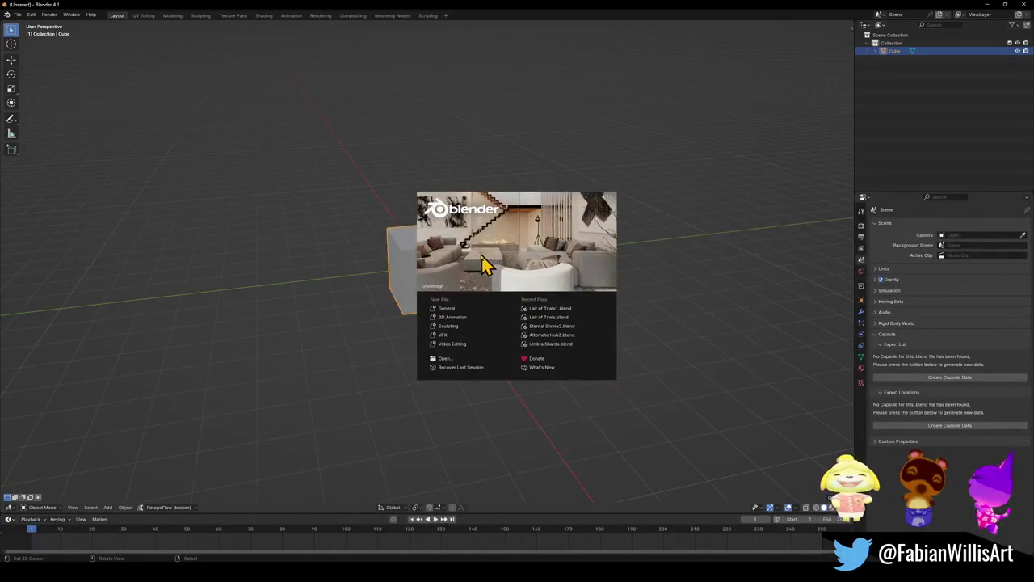
Open Hand Recolor.blend from the recent files list
click(17, 14)
mouse_move(32, 40)
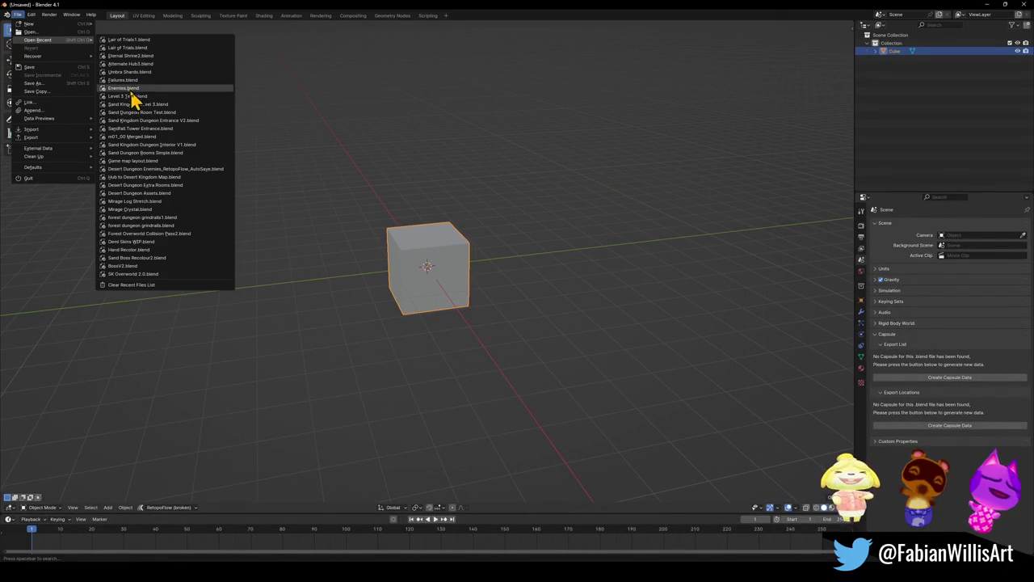
click(138, 250)
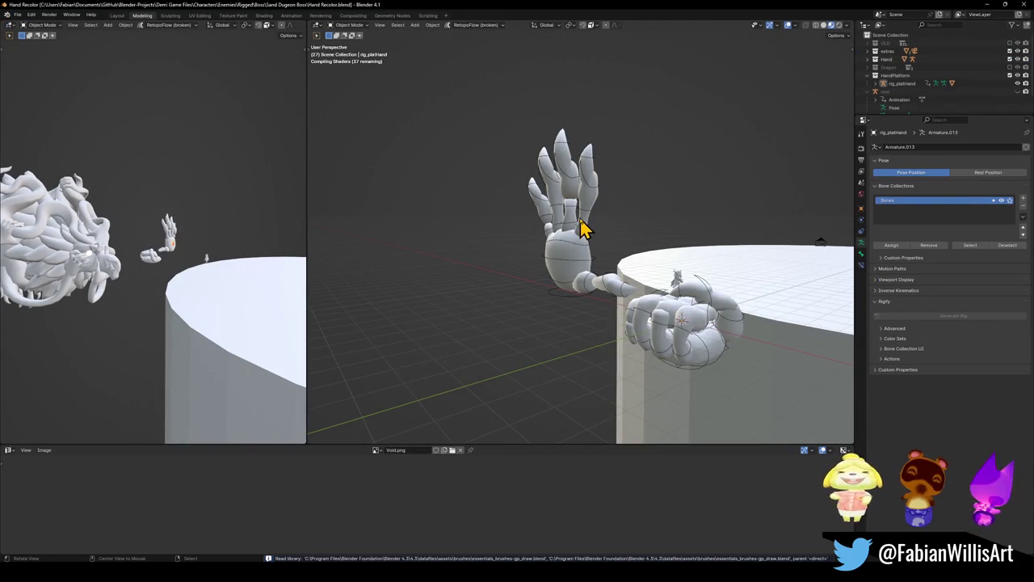
scroll(630, 238, up, 6)
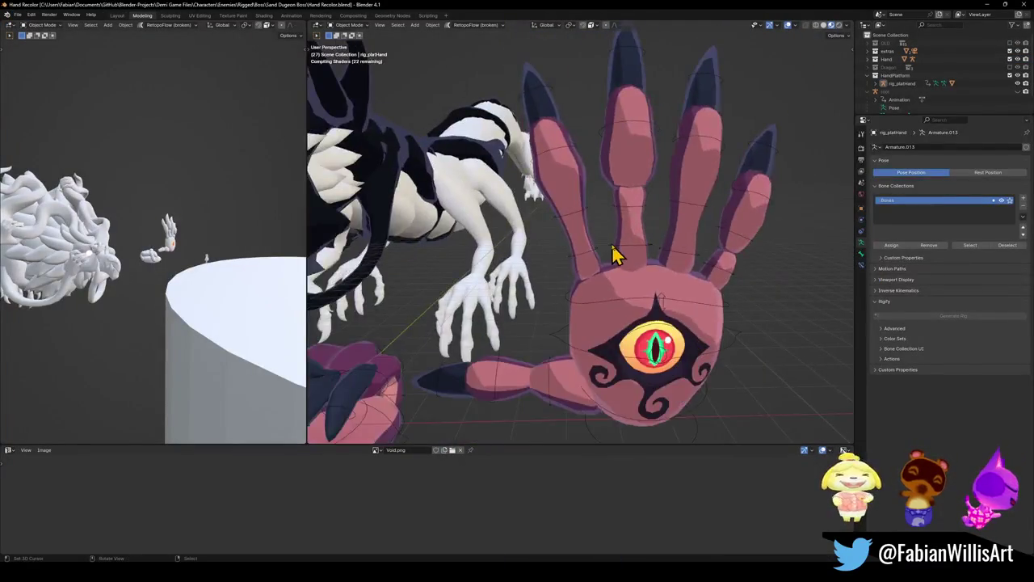
scroll(612, 254, down, 3)
Duplicate the hand platform 11.249 m along X beside the hand, then select its rig
click(594, 311)
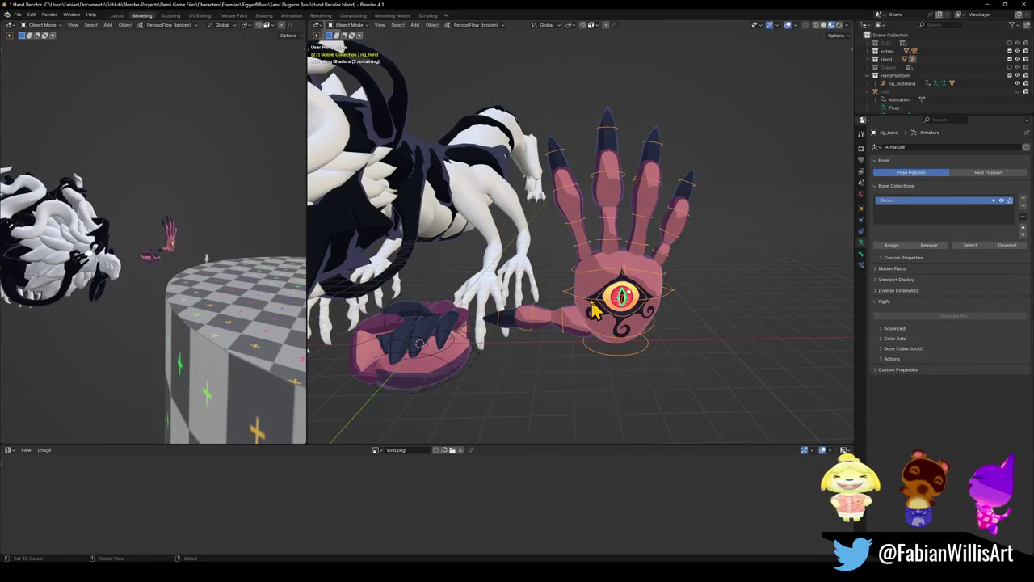
shift+click(592, 291)
click(450, 355)
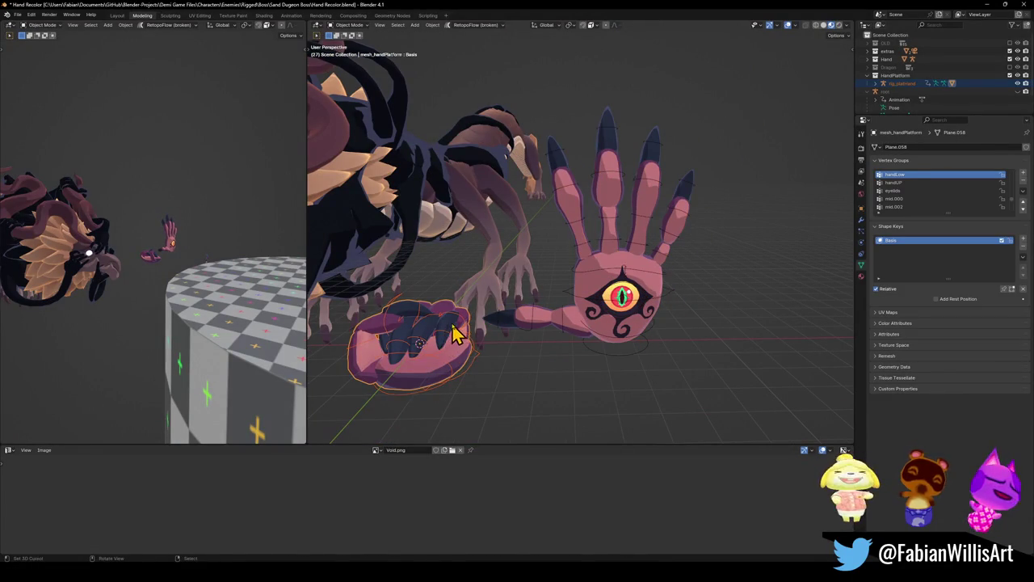
key(Tab)
key(Tab)
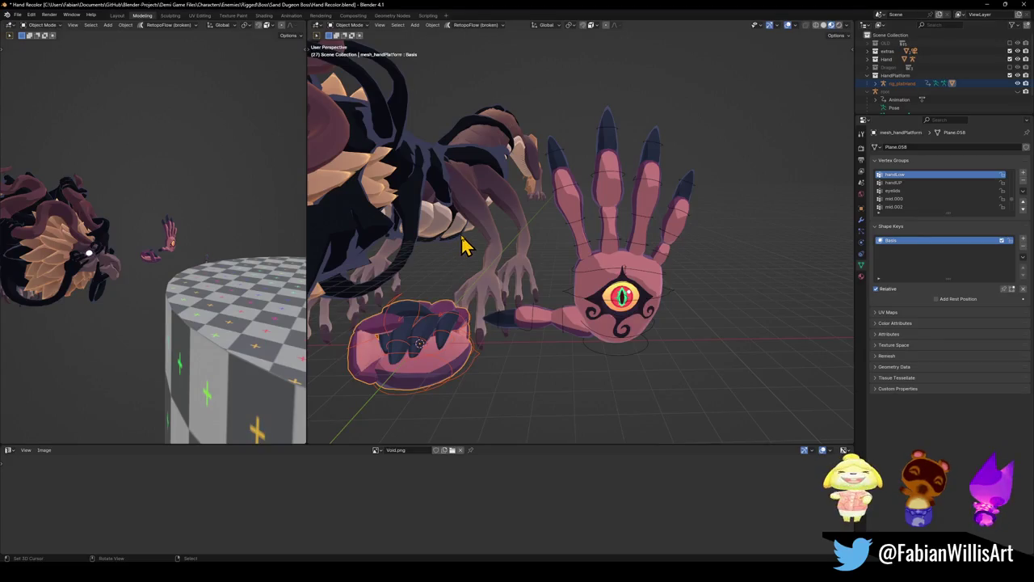
key(shift+d)
key(x)
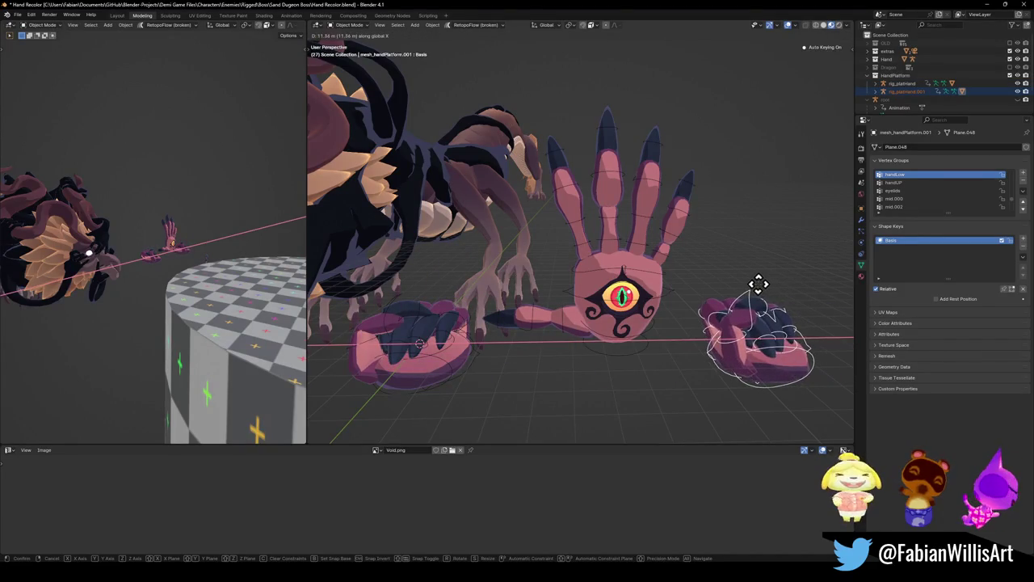
click(758, 283)
key(KP_Decimal)
scroll(669, 254, down, 5)
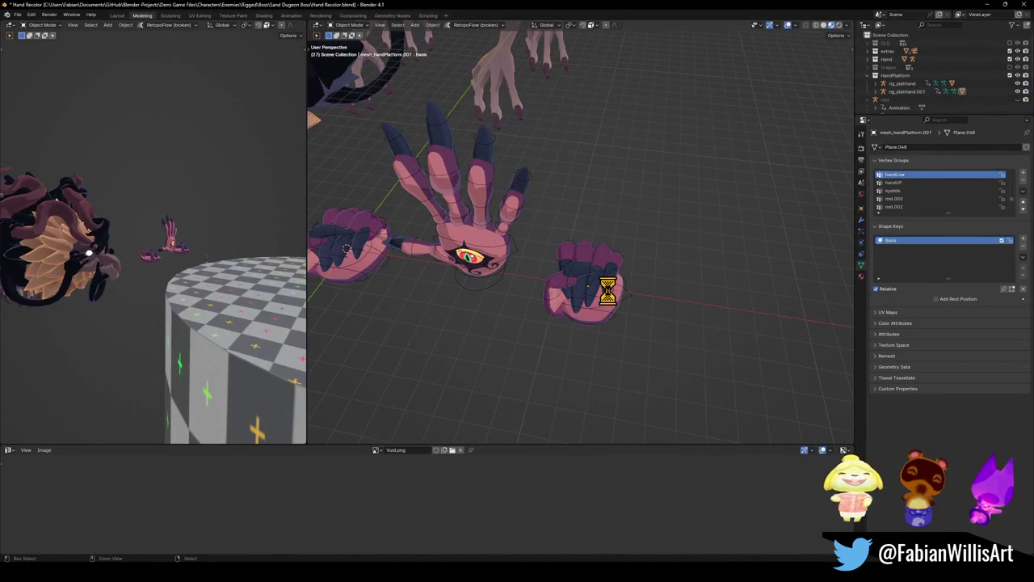
click(629, 296)
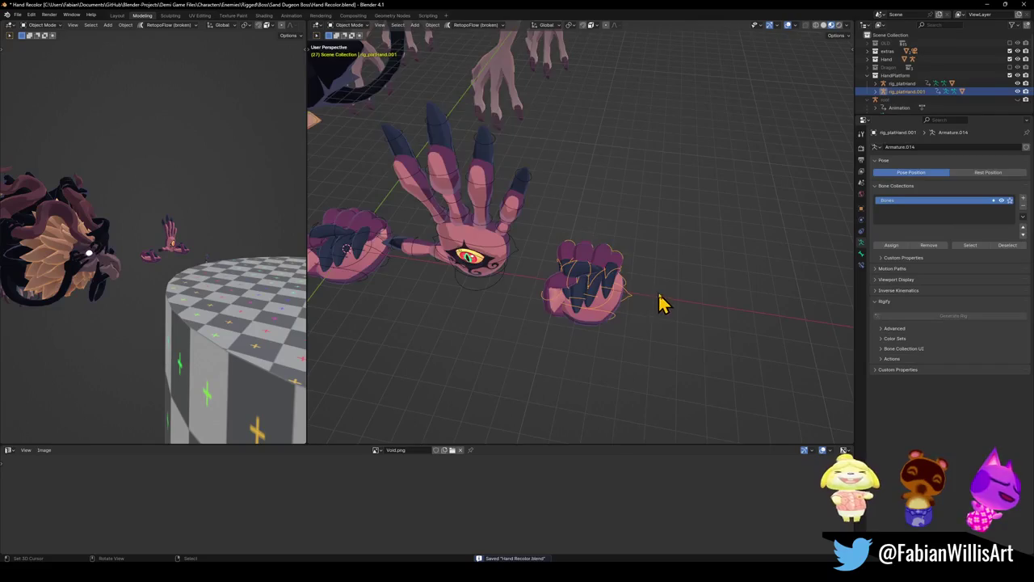
Reset the hand rig to its open rest pose and view the hand side-on
scroll(653, 303, up, 3)
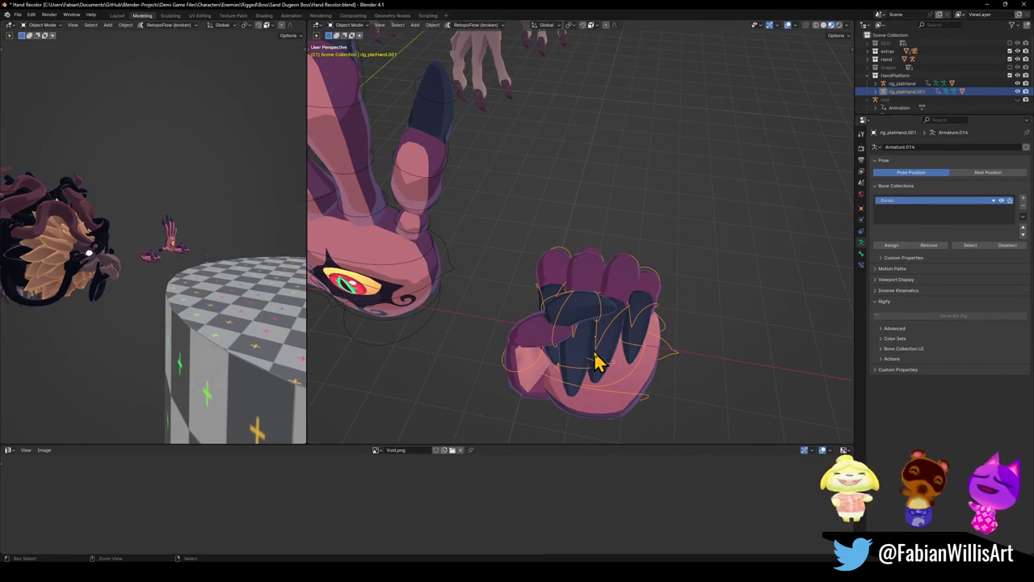
key(ctrl+Tab)
key(alt+r)
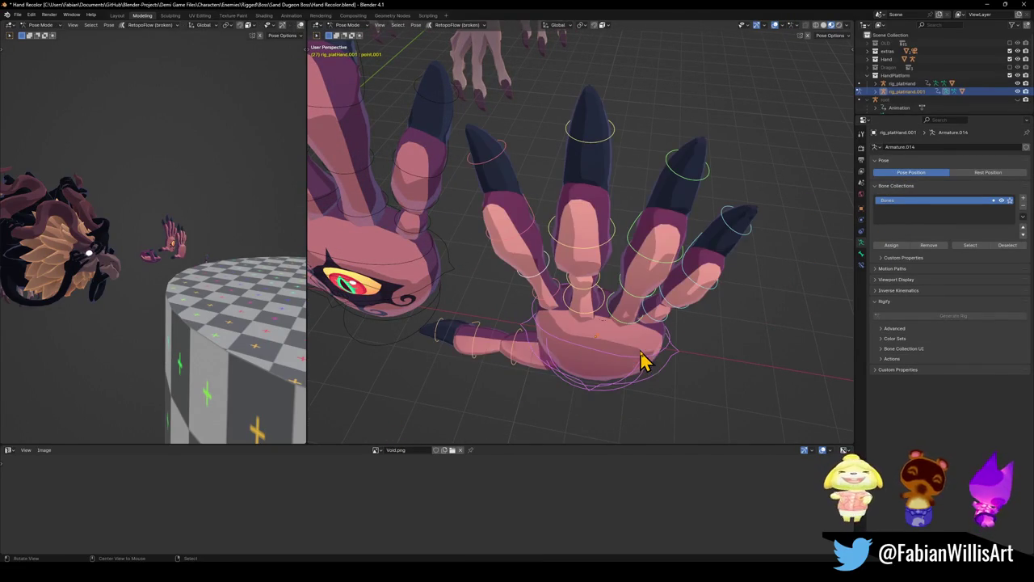
scroll(651, 348, up, 2)
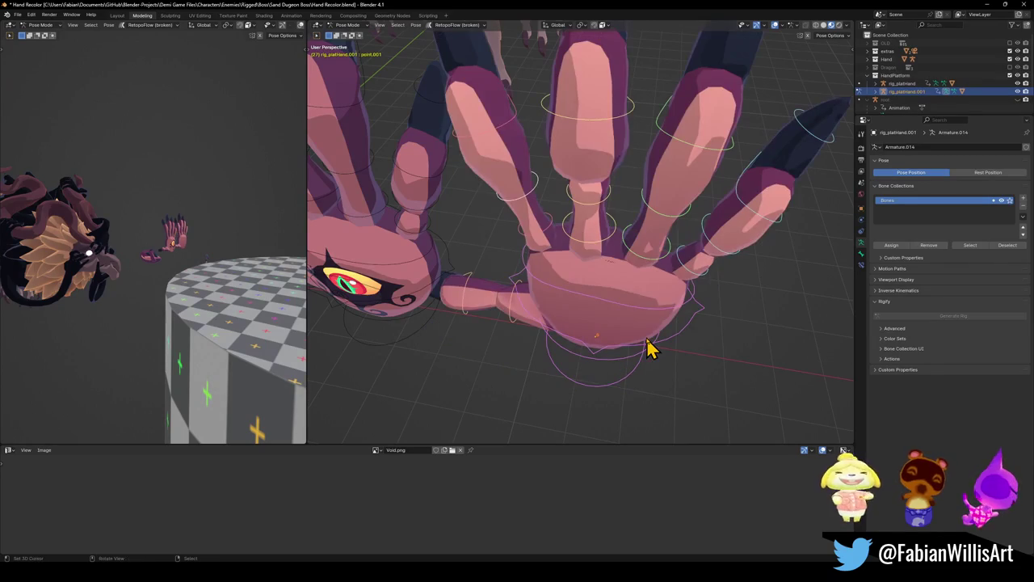
drag(639, 343, 651, 295)
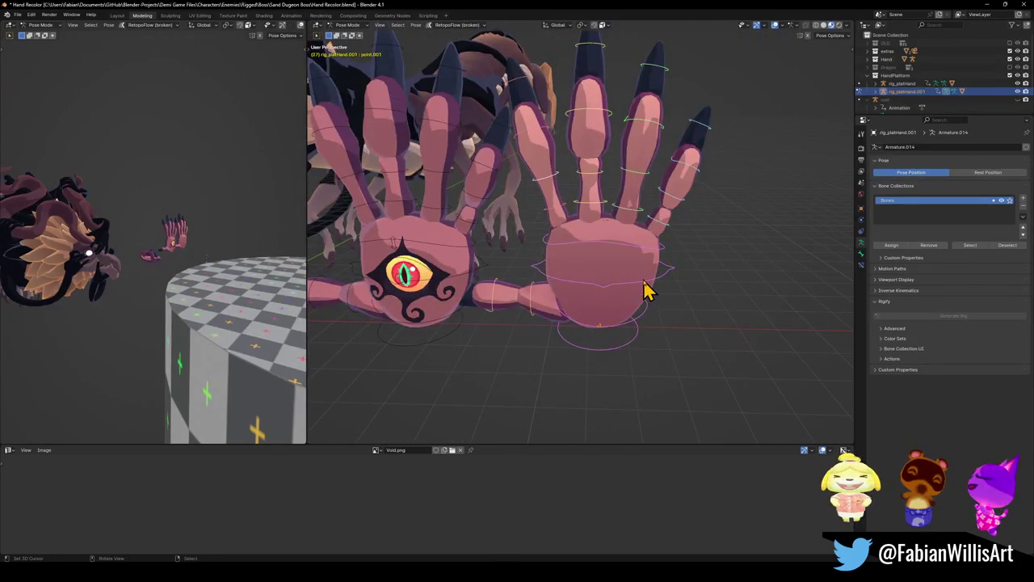
key(KP_Divide)
key(KP_Divide)
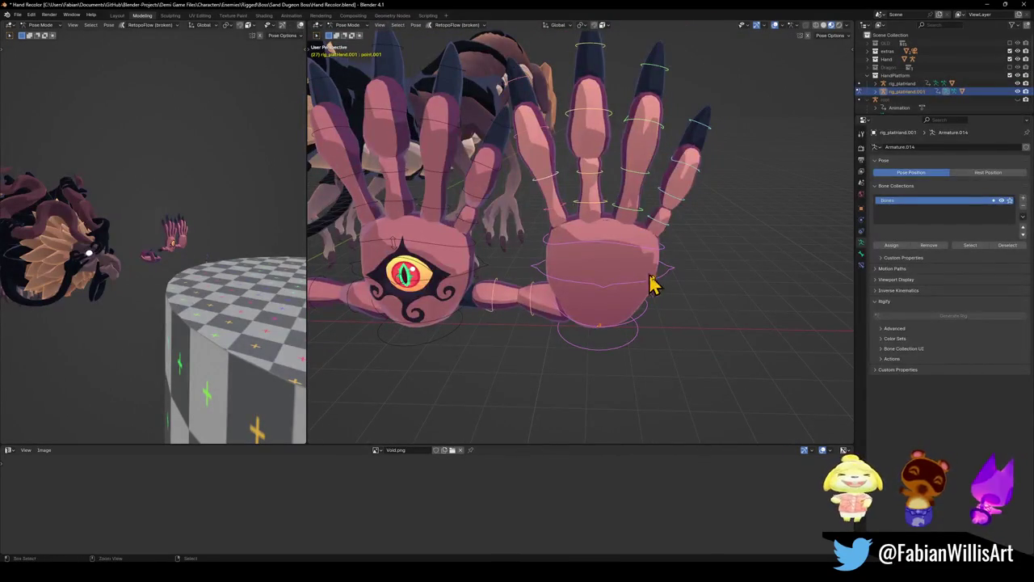
key(ctrl+Tab)
click(603, 275)
key(KP_Divide)
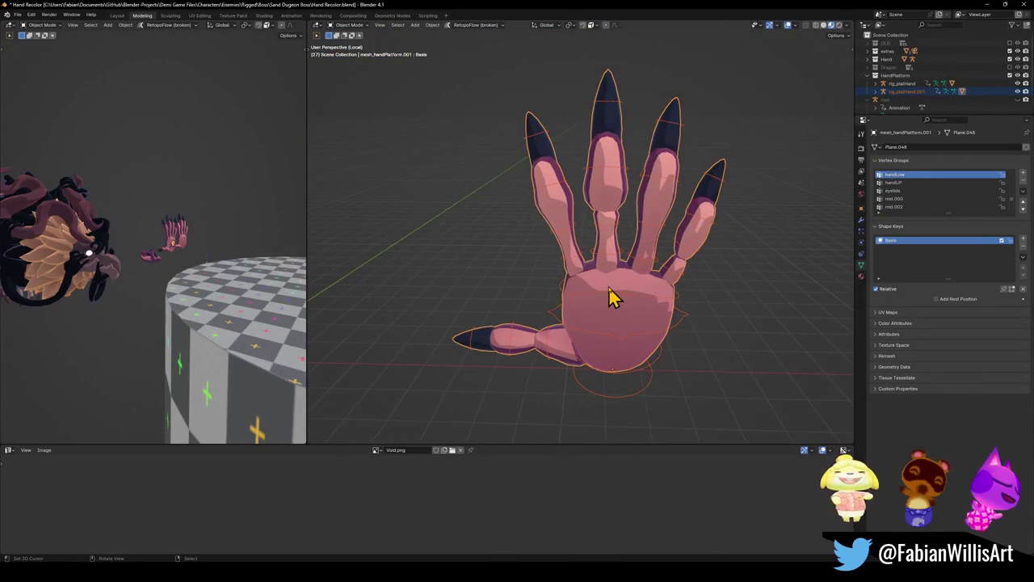
key(KP_3)
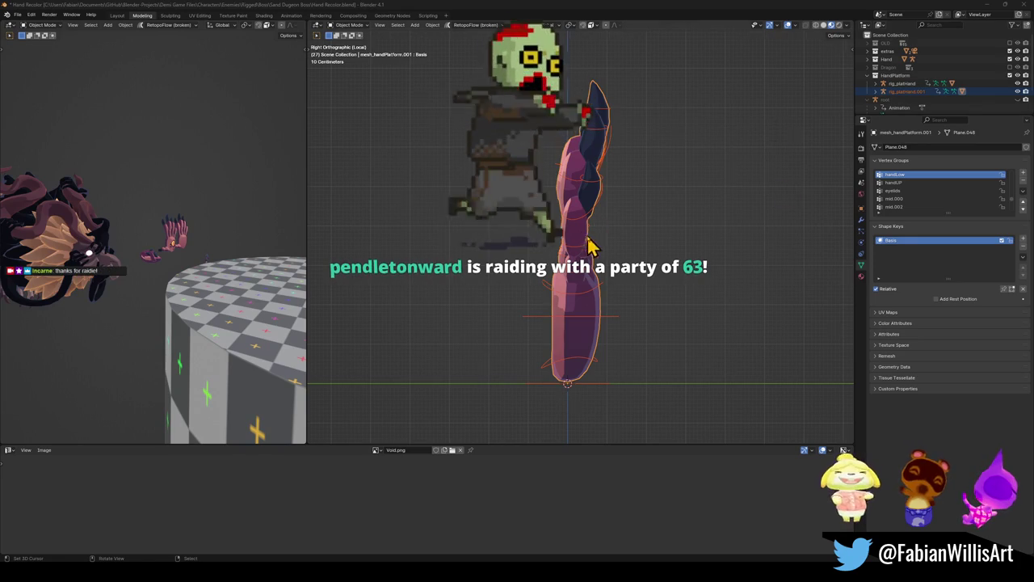
drag(577, 283, 593, 263)
Pose rig_platHand.001 and bend its first finger bone forward
click(621, 273)
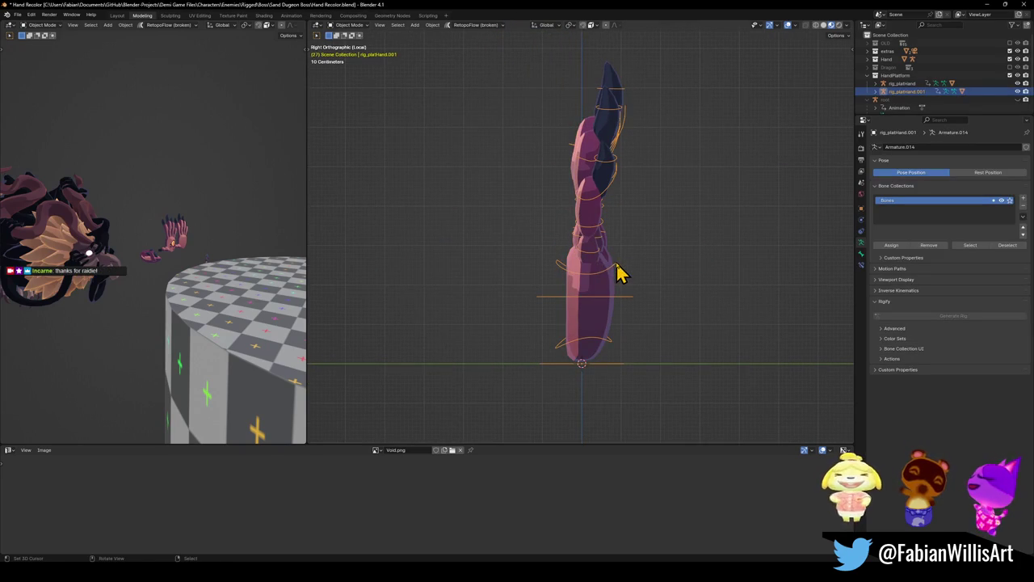
key(ctrl+Tab)
drag(589, 242, 642, 261)
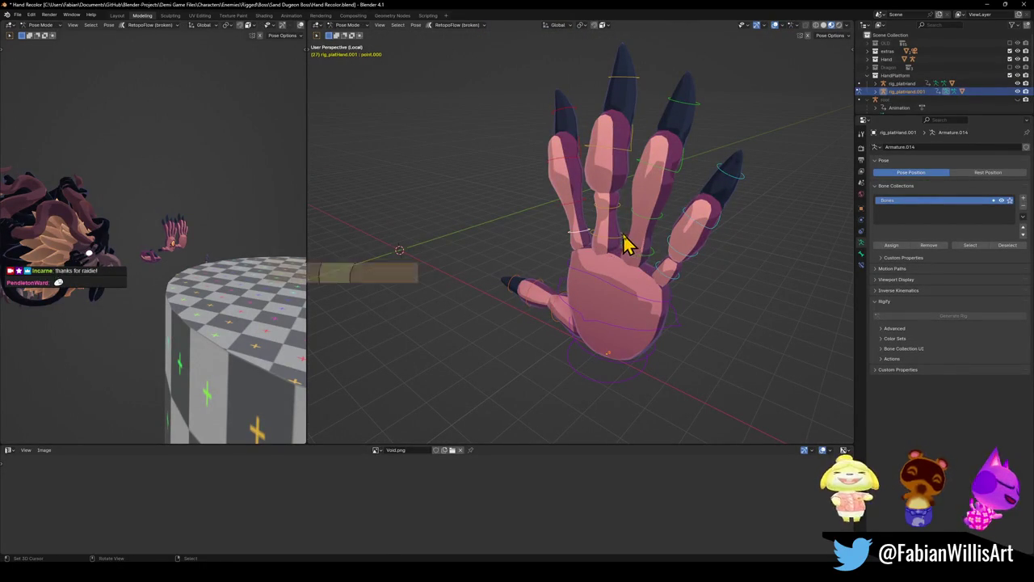
drag(607, 240, 667, 245)
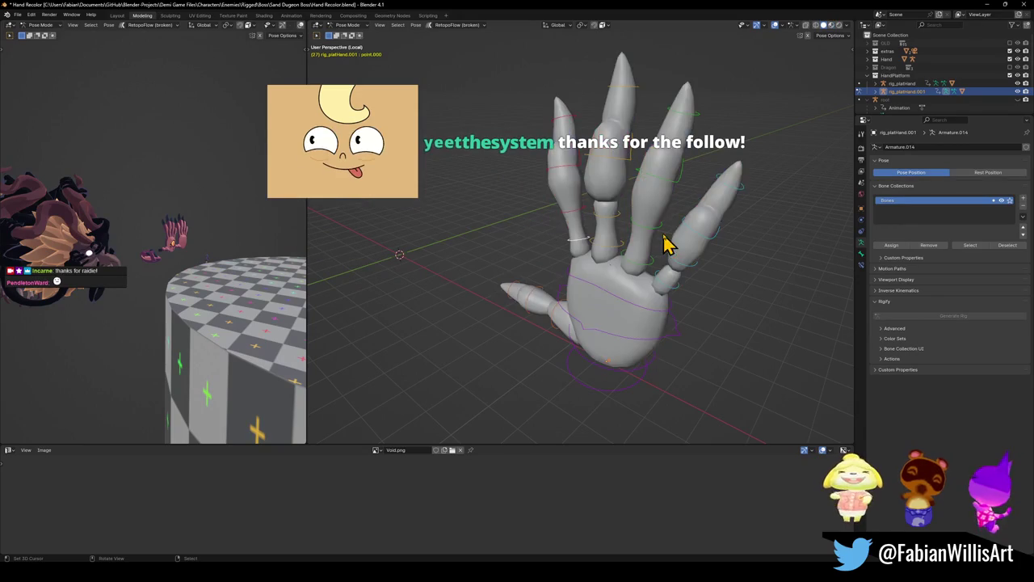
key(KP_7)
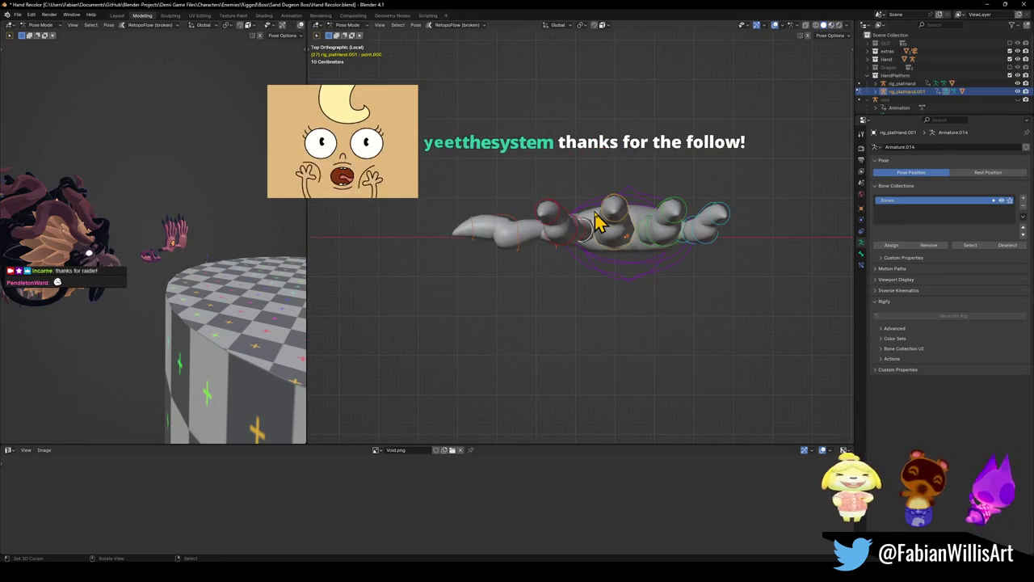
drag(587, 240, 586, 242)
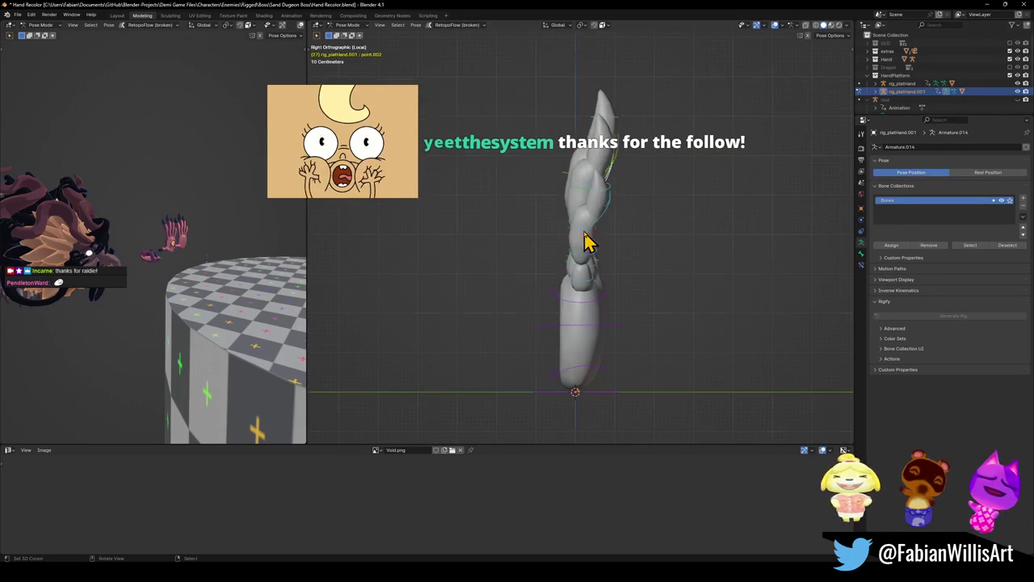
mouse_move(625, 207)
mouse_down()
mouse_move(587, 241)
mouse_move(584, 270)
mouse_move(522, 270)
mouse_up()
key(r)
click(659, 249)
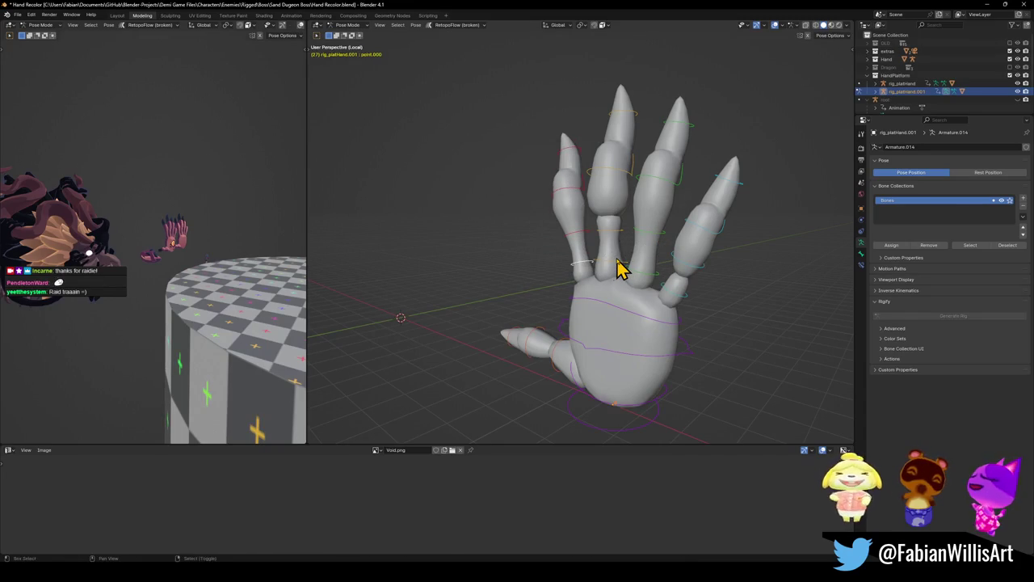
Bend the pinky and the middle finger mid.000 bones, one rotation locked to X
key(KP_3)
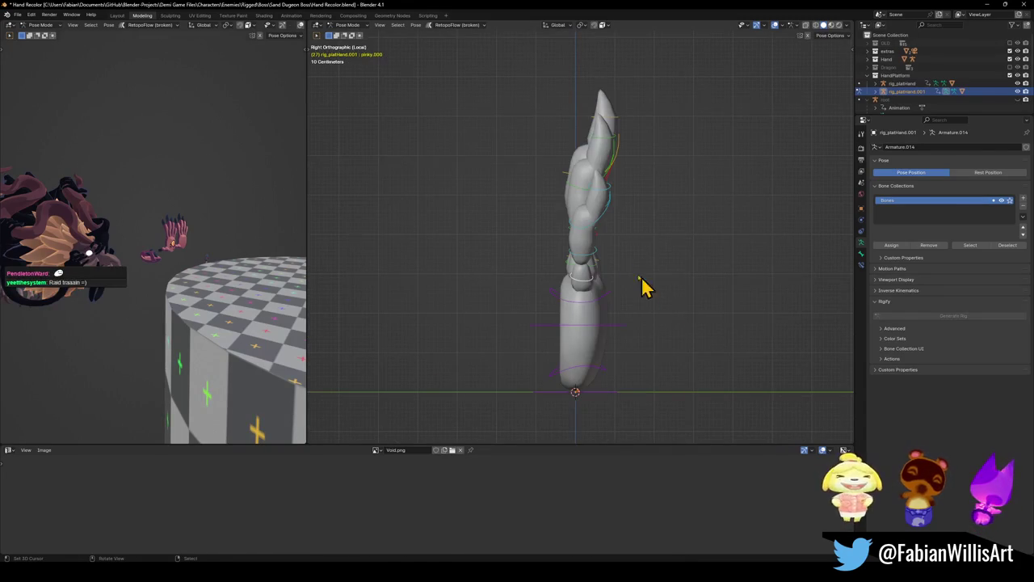
key(r)
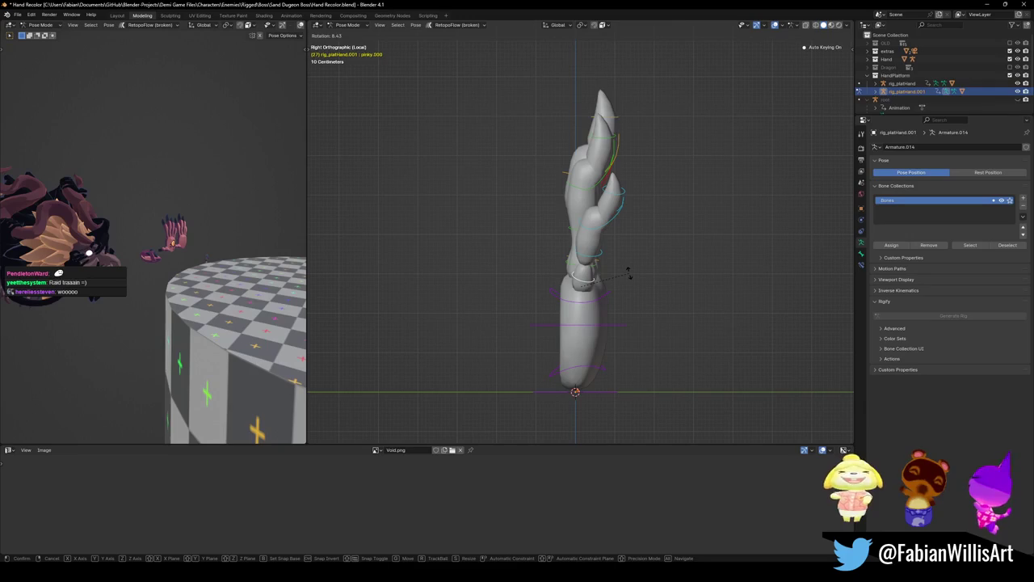
click(586, 277)
click(614, 268)
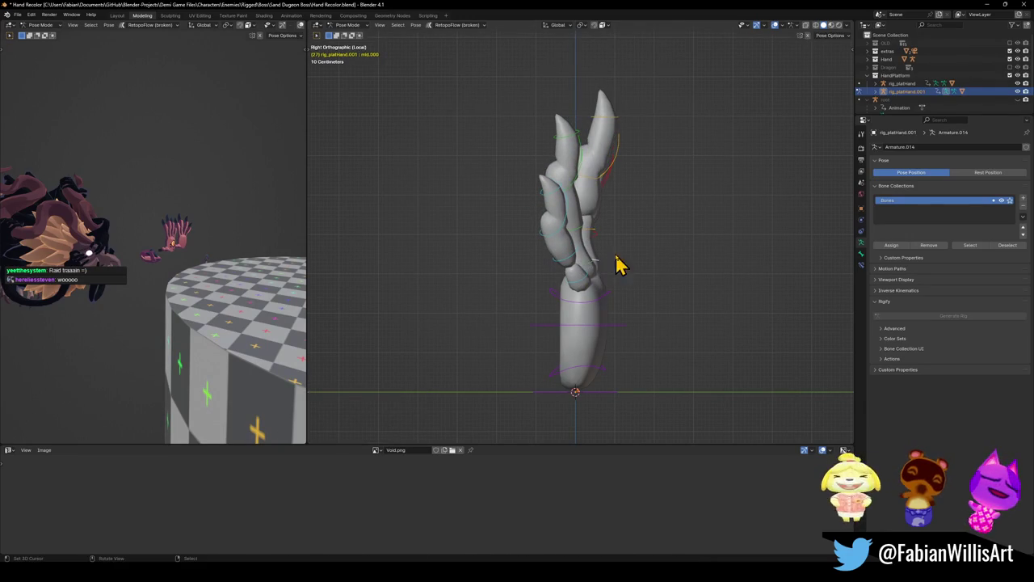
key(r)
click(628, 268)
drag(628, 268, 561, 258)
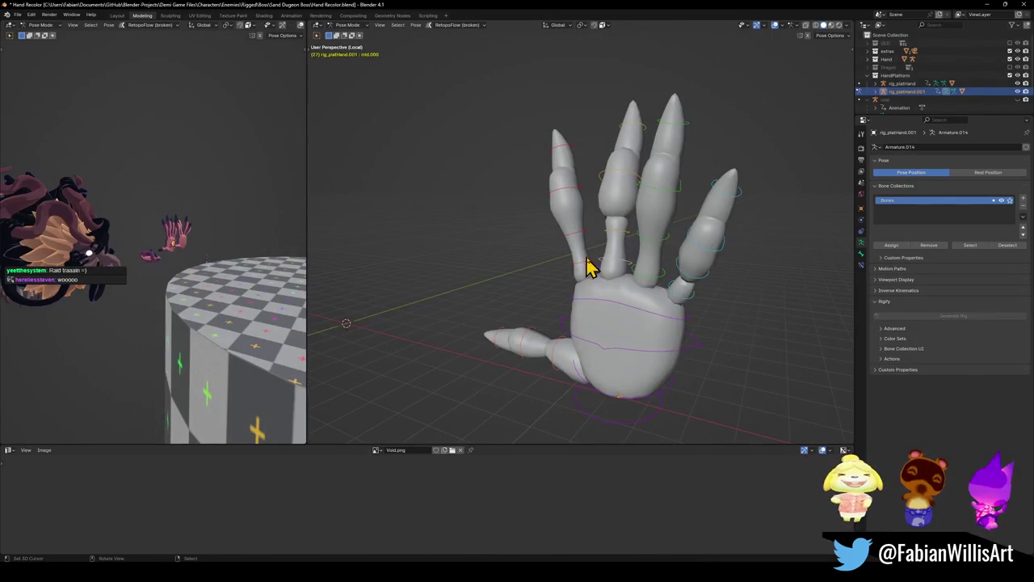
key(r)
key(x)
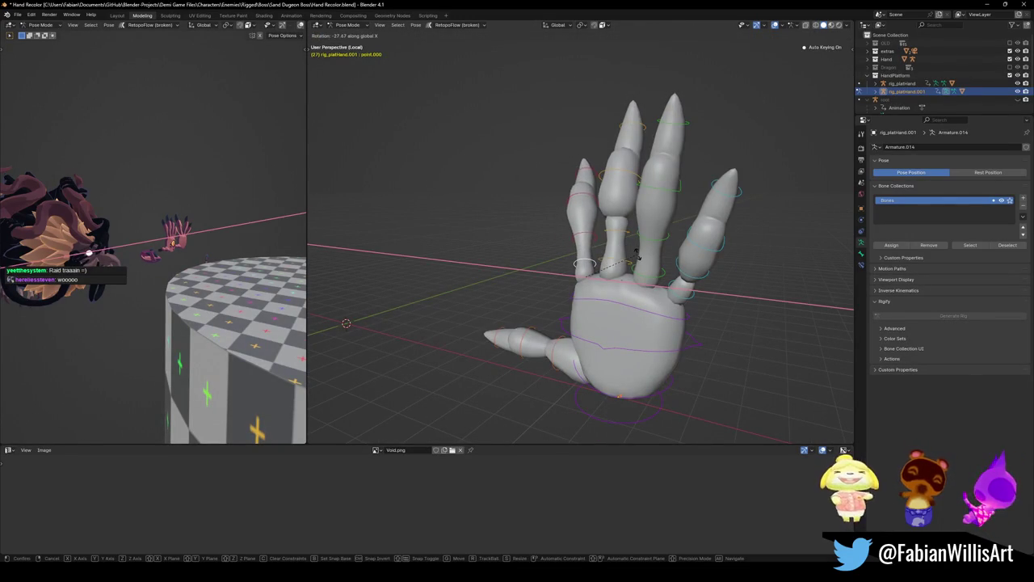
click(638, 253)
Swing thumb.000 outward 41.1°, trackball-rotate it, then tilt it up 30.1°
mouse_move(693, 316)
mouse_down()
mouse_move(607, 305)
mouse_move(655, 307)
mouse_move(557, 373)
mouse_up()
key(KP_1)
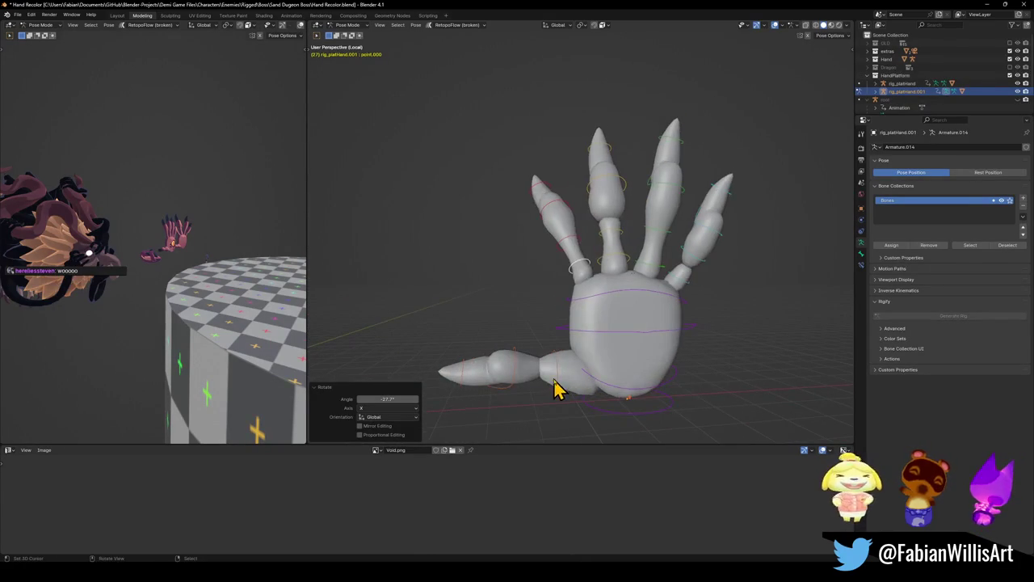
click(559, 379)
key(r)
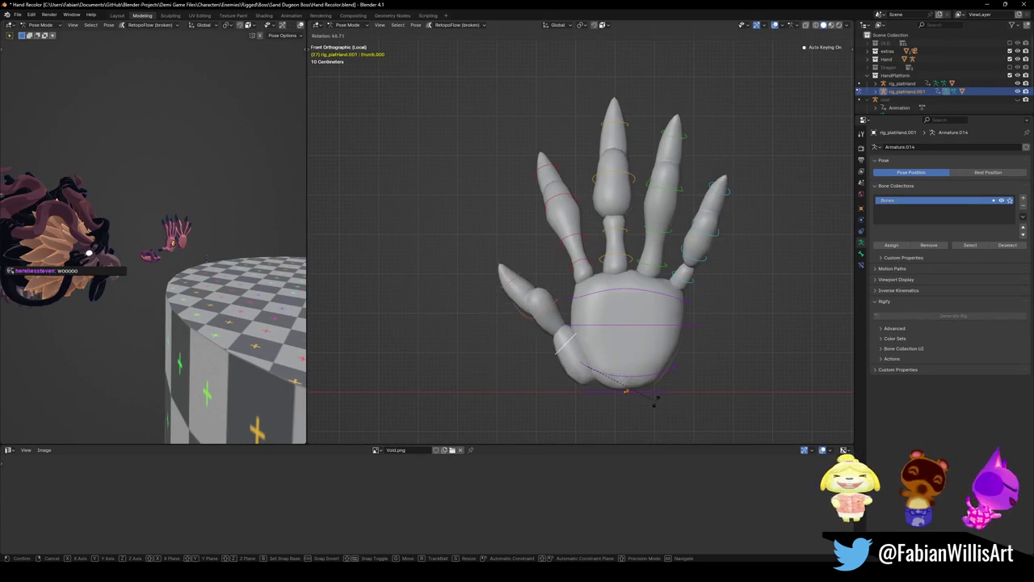
click(653, 404)
mouse_move(654, 404)
mouse_down()
mouse_move(575, 341)
mouse_move(639, 325)
mouse_up()
key(r)
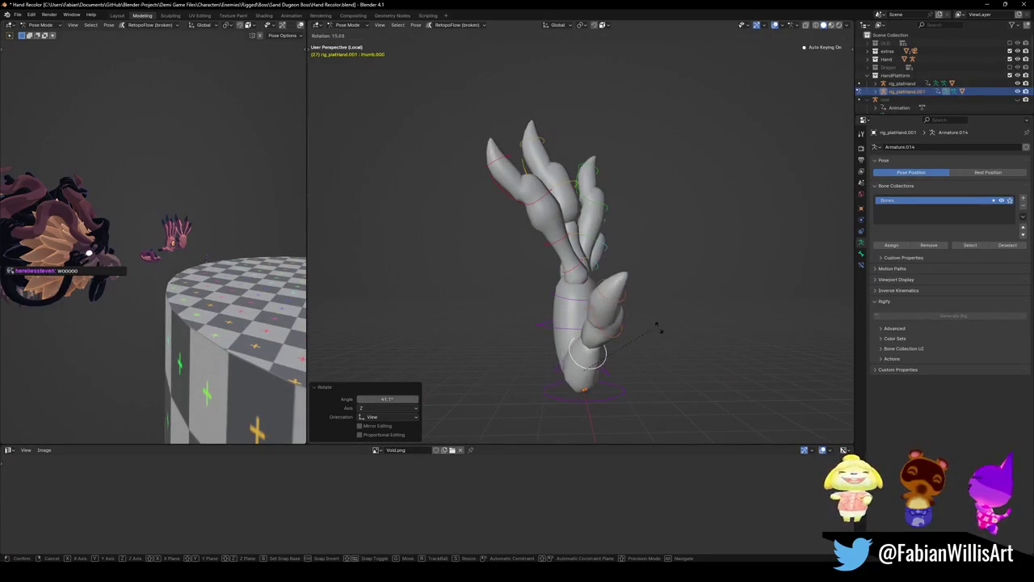
key(r)
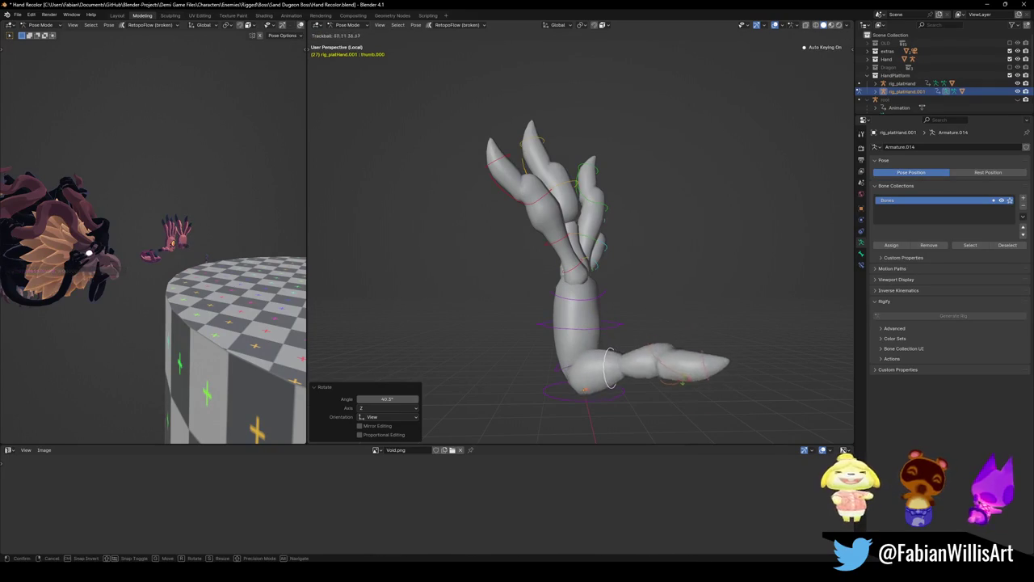
click(644, 385)
key(KP_3)
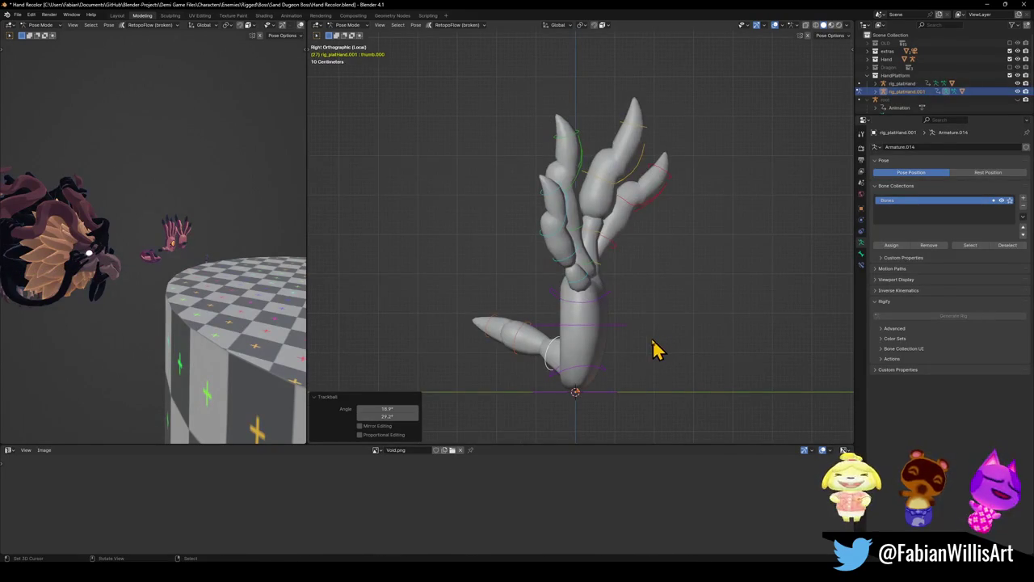
key(r)
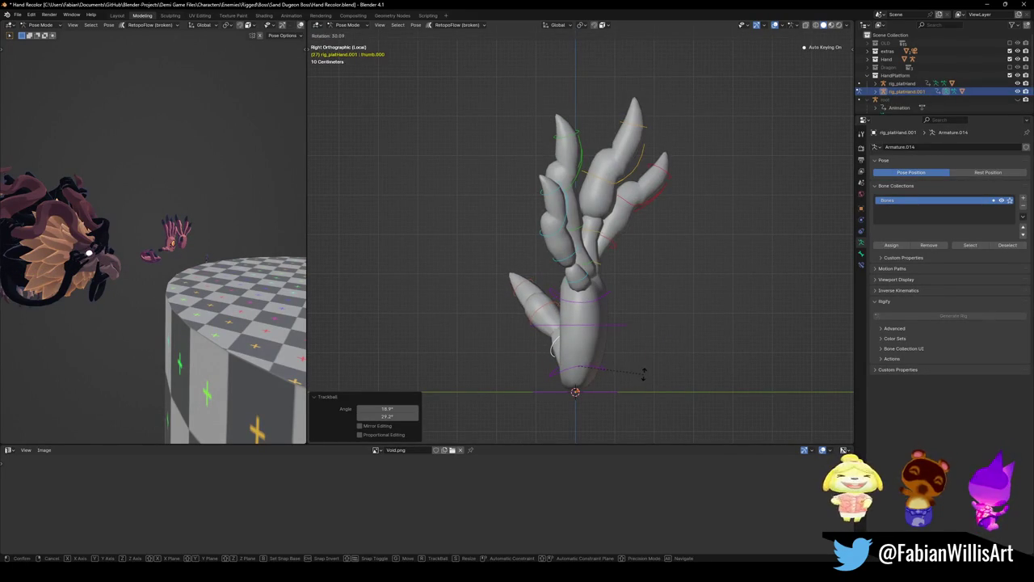
click(646, 387)
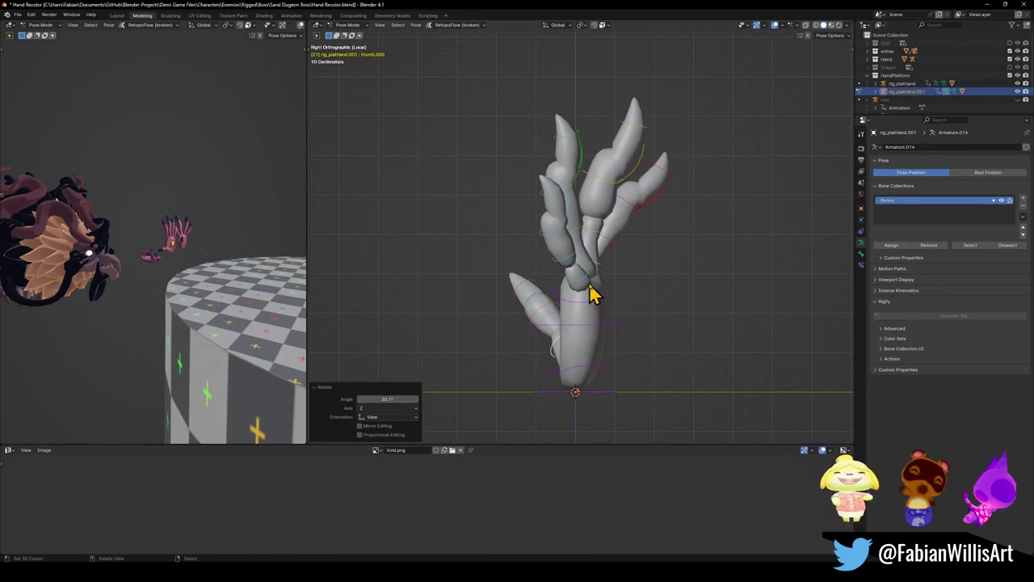
Select the index finger bone point.001 and orbit to view the palm
mouse_move(596, 284)
mouse_down()
mouse_move(686, 270)
mouse_move(654, 270)
mouse_up()
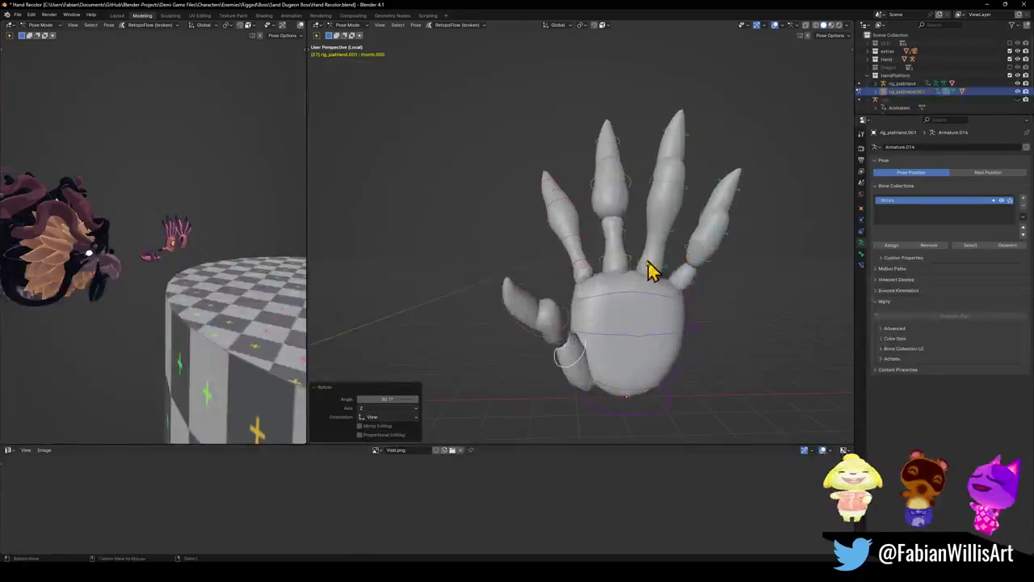
click(578, 249)
drag(561, 249, 585, 271)
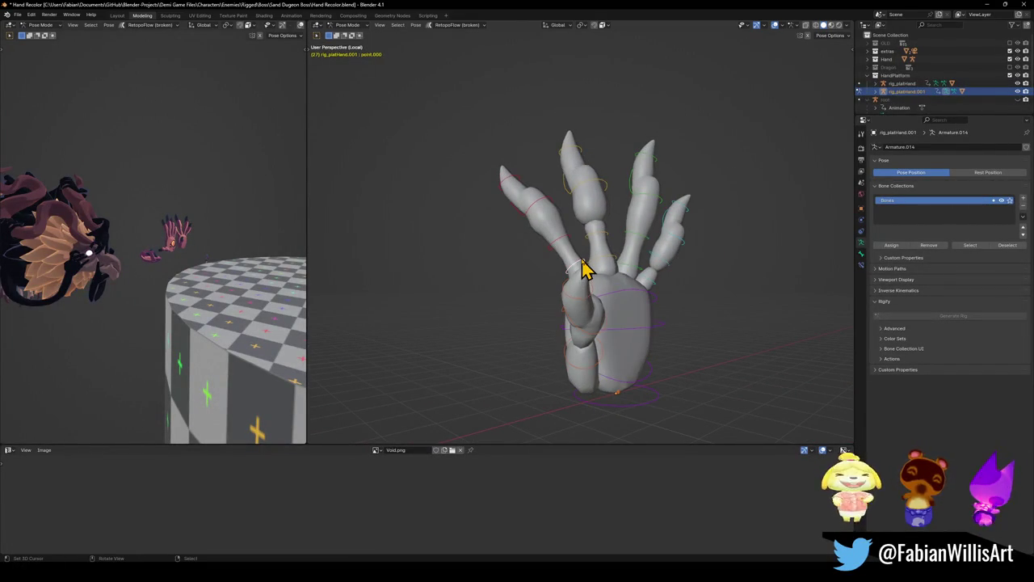
key(KP_3)
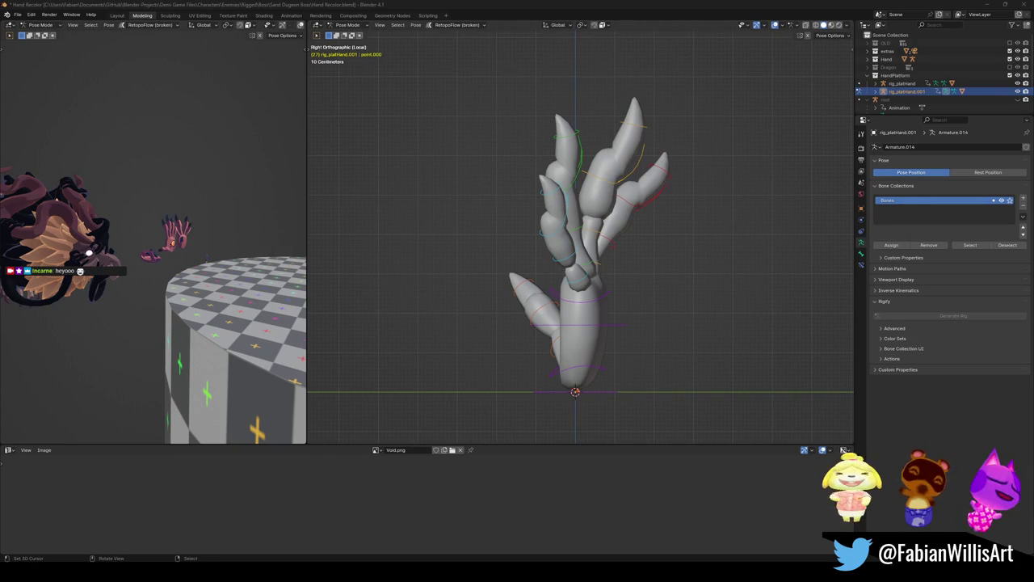
shift+scroll(602, 238, up, 1)
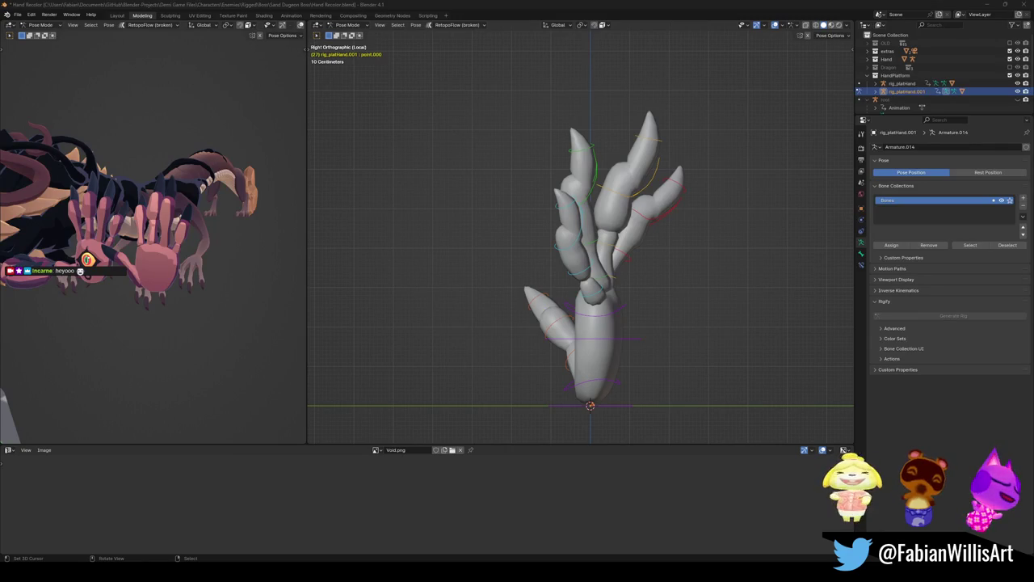
mouse_move(663, 237)
mouse_down()
mouse_move(636, 254)
mouse_move(641, 231)
mouse_move(654, 266)
mouse_up()
Rotate the ring, middle mid.000 and index point.000 (-9.24°) finger bones
key(r)
click(691, 296)
click(642, 299)
key(r)
click(647, 294)
click(600, 300)
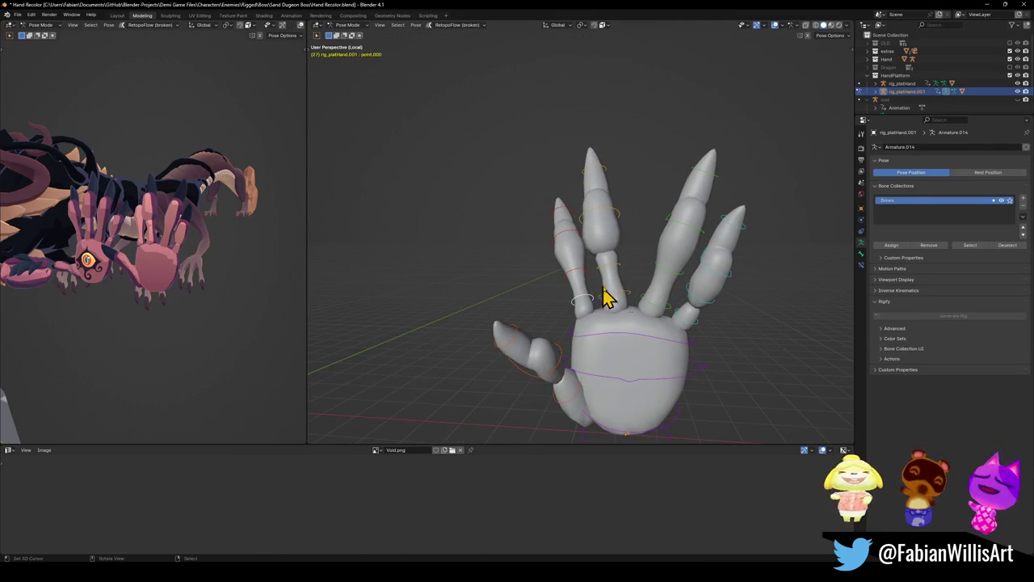
key(r)
click(607, 282)
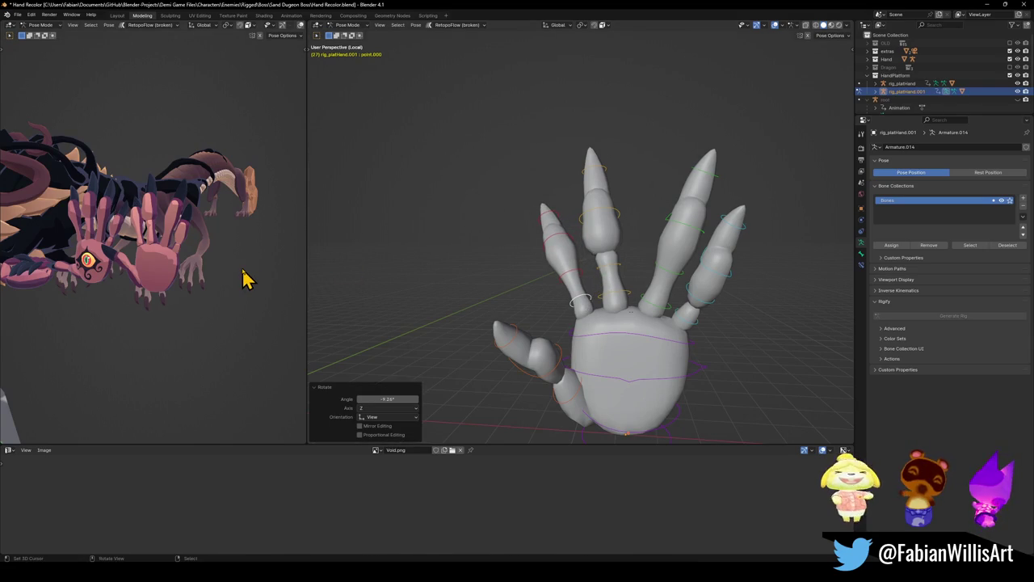
From a side view, bend the point.002 and mid.001 finger bones
mouse_move(656, 276)
mouse_down()
mouse_move(634, 257)
mouse_move(607, 270)
mouse_up()
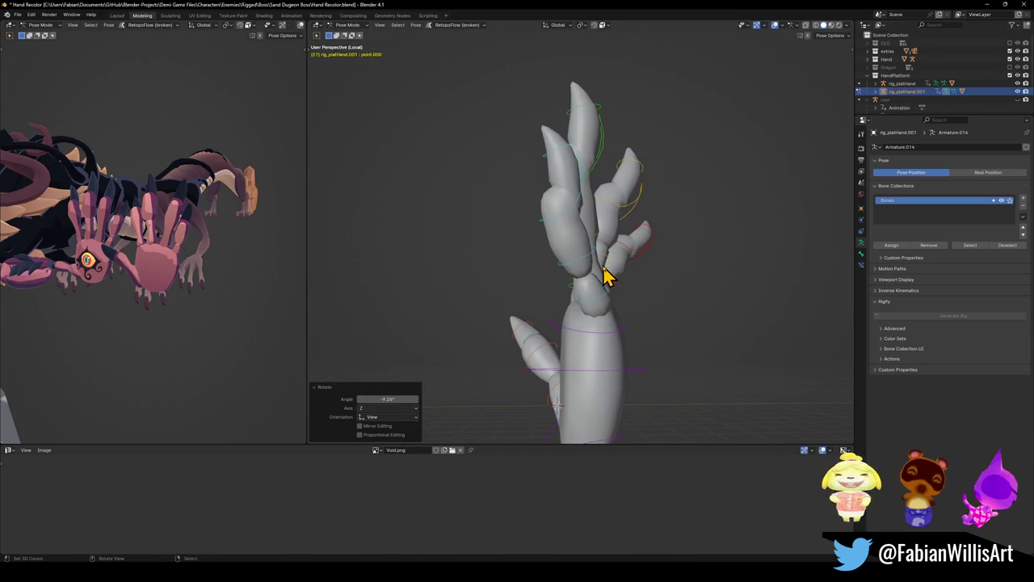
key(KP_3)
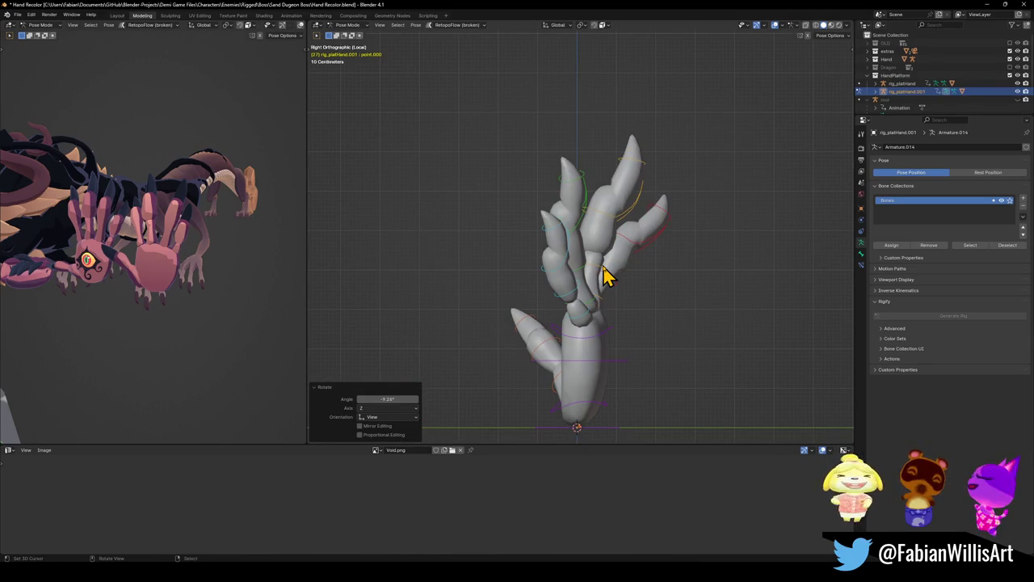
click(644, 254)
key(r)
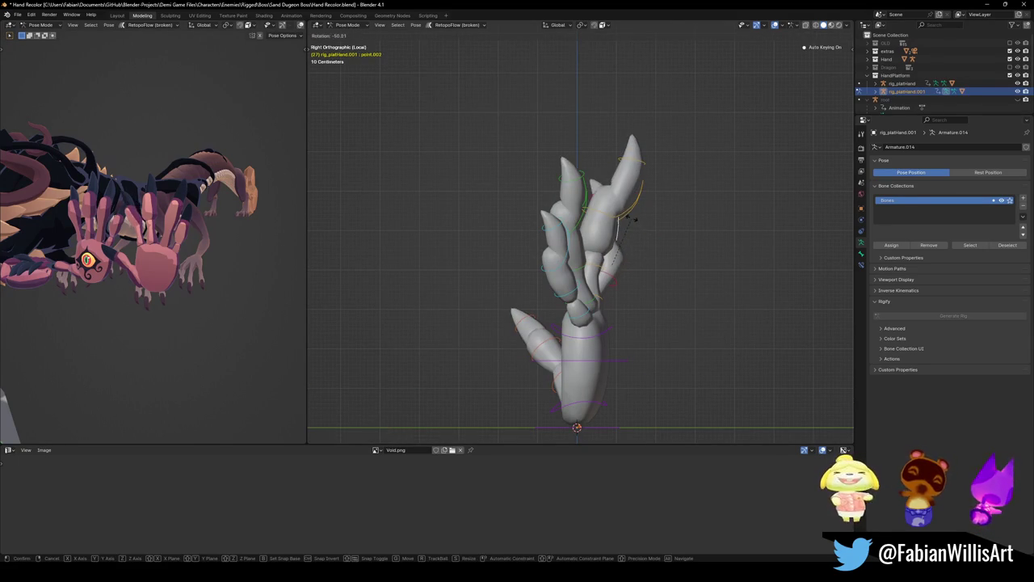
click(622, 243)
mouse_move(622, 242)
mouse_down()
mouse_move(589, 252)
mouse_move(661, 243)
mouse_move(582, 242)
mouse_move(607, 225)
mouse_up()
click(574, 244)
key(r)
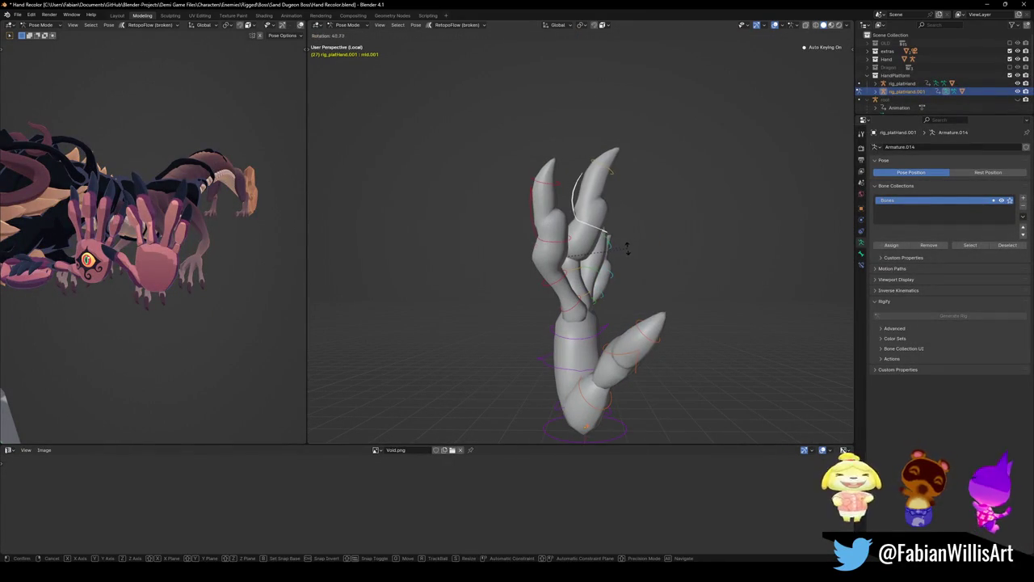
click(612, 272)
Rotate another finger bone and turn point.000 to -16°
key(r)
click(577, 307)
click(577, 307)
key(r)
click(575, 297)
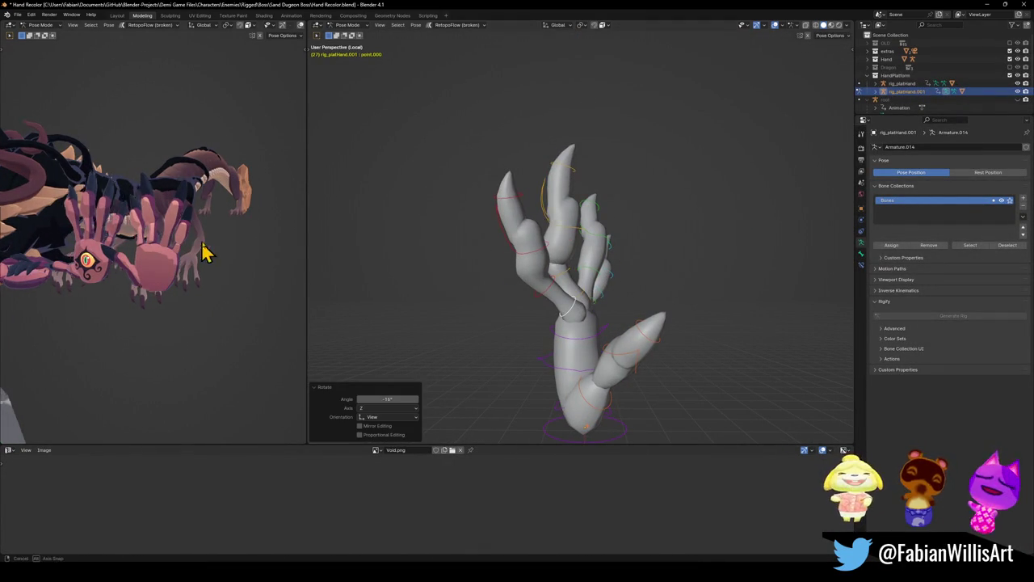
Bend the pinky tip pinky.002 and the pinky base pinky.000 by 16°
mouse_move(164, 260)
mouse_down()
mouse_move(183, 231)
mouse_move(149, 259)
mouse_move(178, 257)
mouse_up()
mouse_move(709, 286)
mouse_down()
mouse_move(663, 296)
mouse_move(502, 277)
mouse_move(565, 293)
mouse_up()
click(653, 311)
click(558, 279)
key(r)
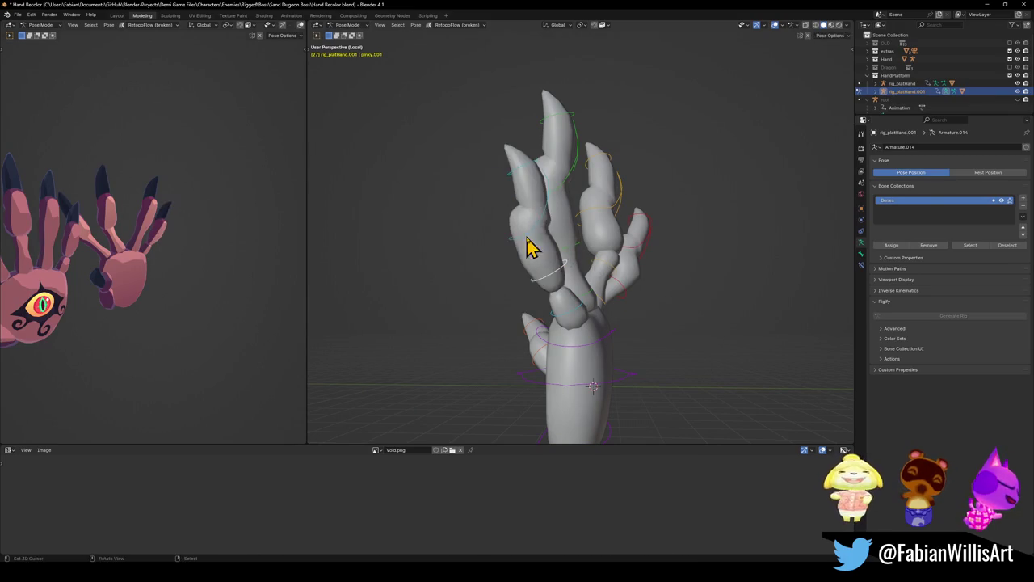
click(543, 274)
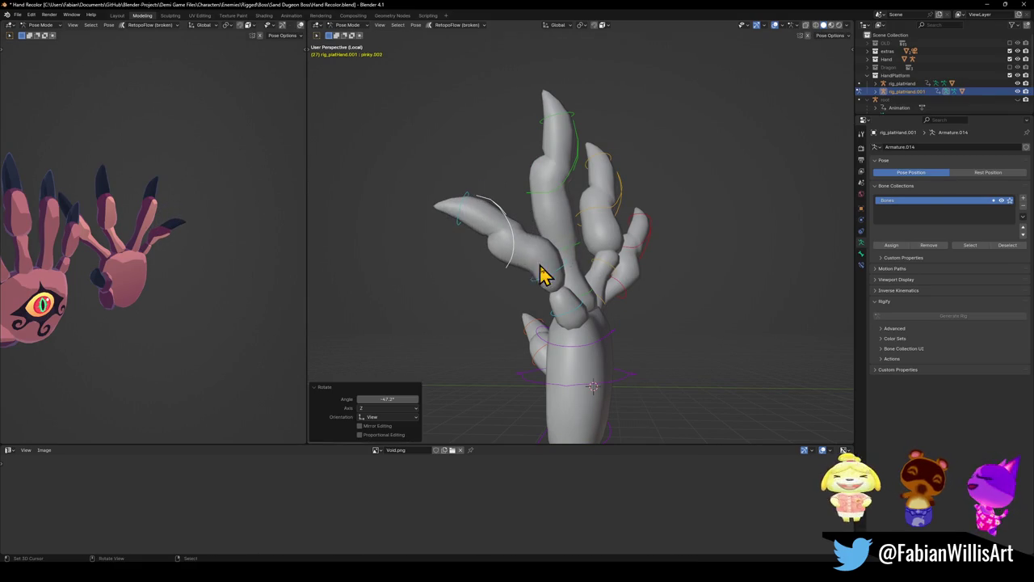
click(575, 317)
key(r)
click(612, 300)
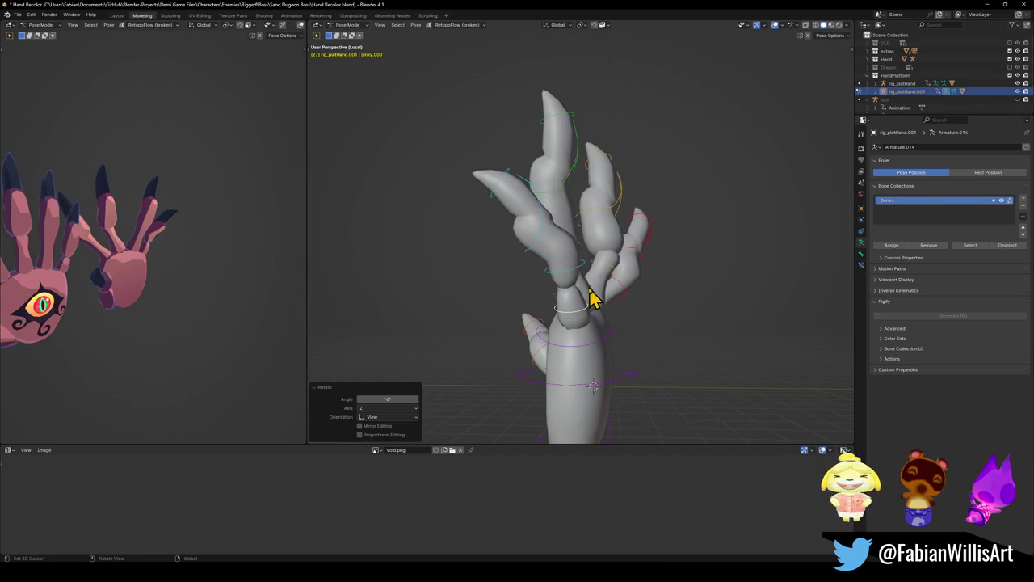
Rotate the ring finger bones ring.002, ring.001 (-12.4°) and ring.000
click(602, 267)
key(r)
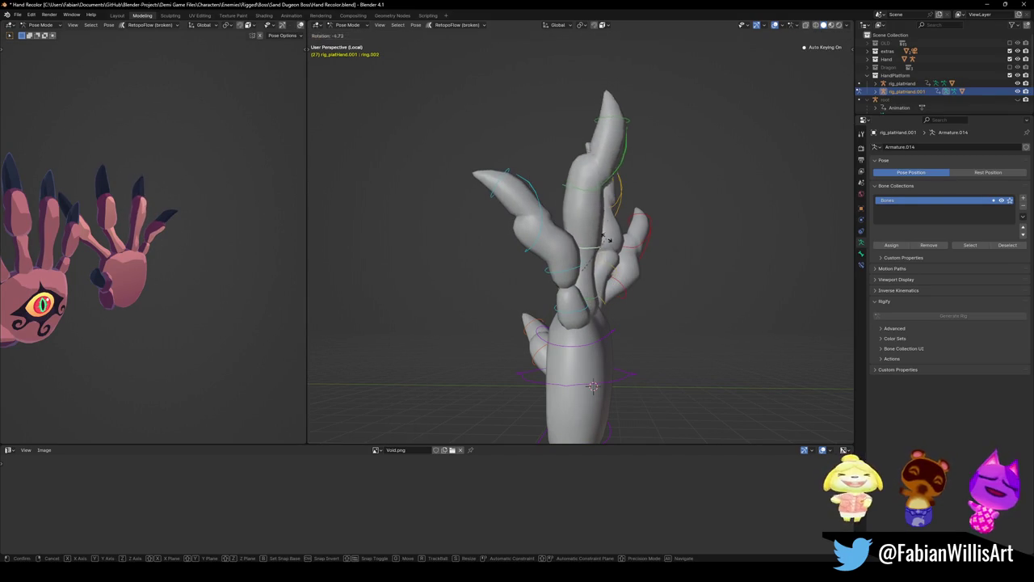
click(589, 189)
click(602, 168)
key(r)
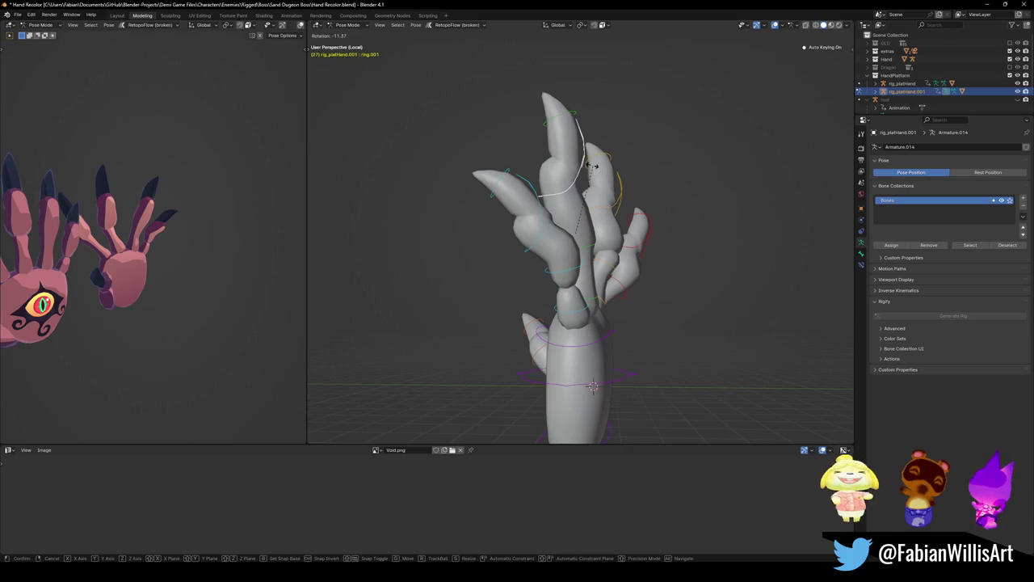
click(596, 303)
click(596, 306)
key(r)
click(630, 294)
scroll(665, 278, down, 4)
mouse_move(596, 274)
mouse_down()
mouse_move(582, 277)
mouse_move(635, 272)
mouse_up()
Save, swing thumb.001 outward by -24.1°, return to Object Mode and save again
key(ctrl+s)
scroll(582, 300, up, 5)
click(552, 347)
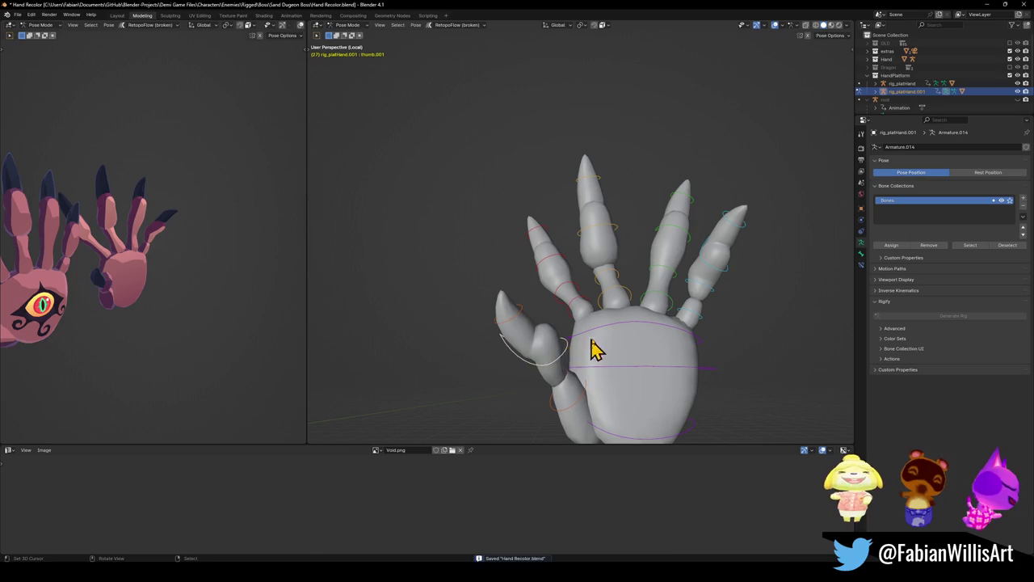
key(r)
scroll(138, 243, down, 5)
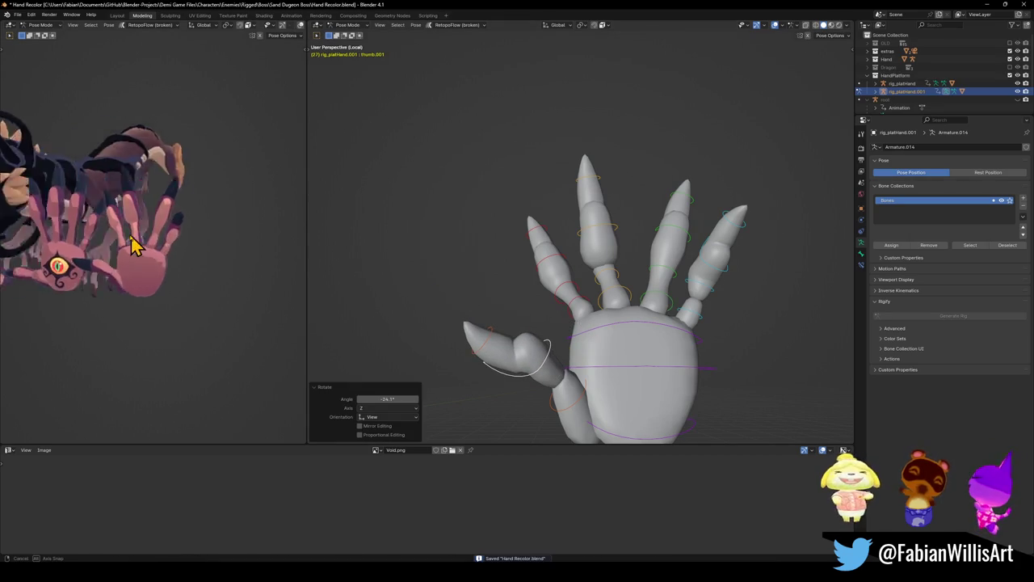
scroll(638, 283, down, 3)
mouse_move(630, 294)
mouse_down()
mouse_move(589, 293)
mouse_move(646, 315)
mouse_up()
key(ctrl+Tab)
key(ctrl+s)
click(619, 342)
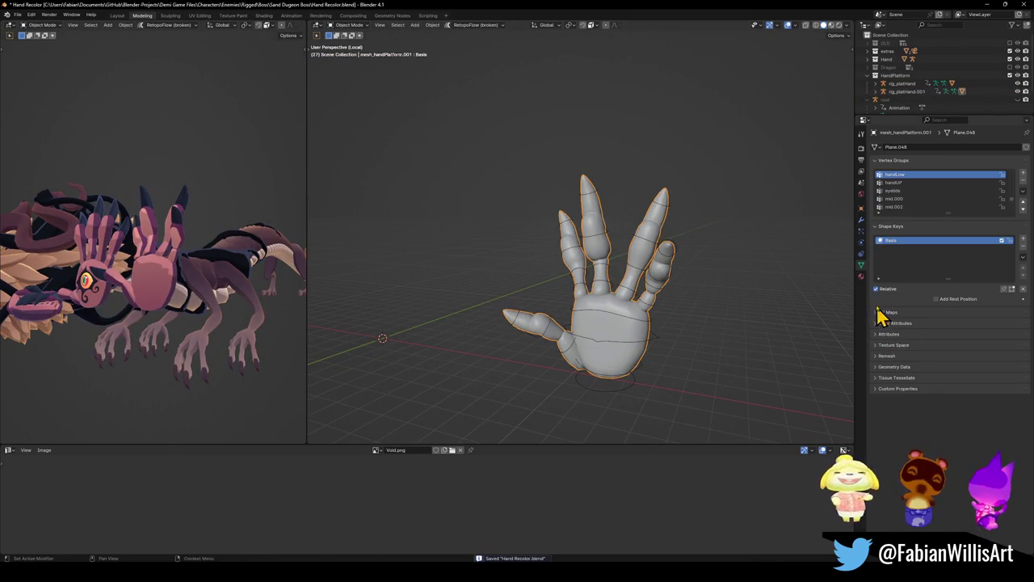
Duplicate the hand platform mesh, leaving the copy in place
click(862, 276)
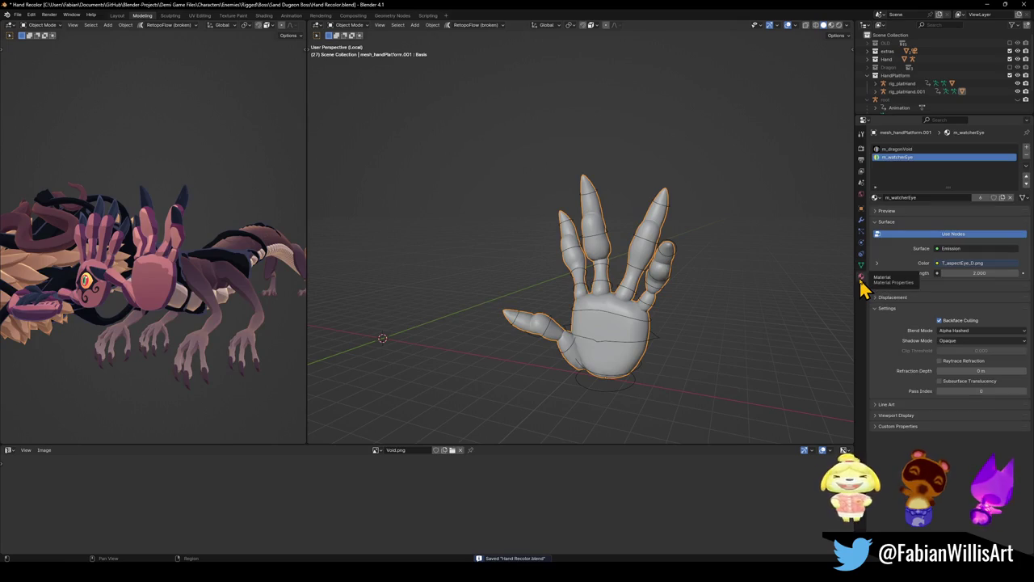
click(862, 219)
key(shift+d)
right_click(619, 312)
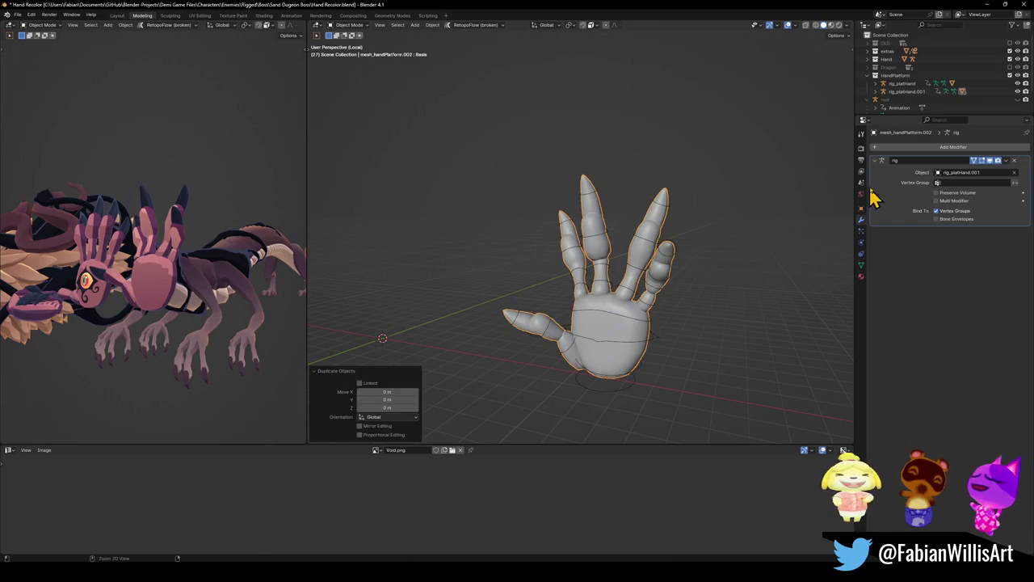
key(ctrl+a)
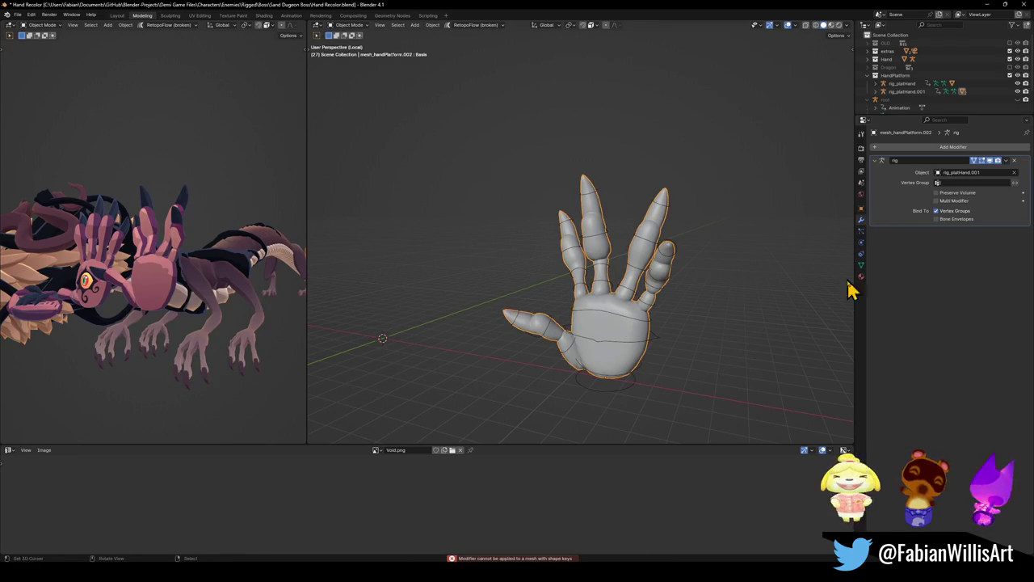
Delete the copy's Basis shape key and apply the rig modifier to bake its pose
click(861, 265)
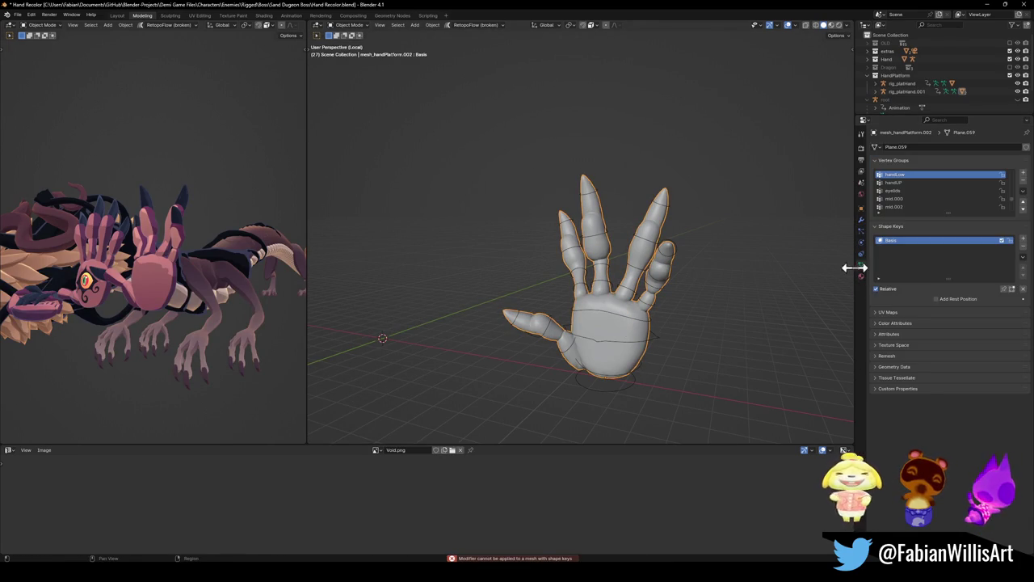
click(1023, 247)
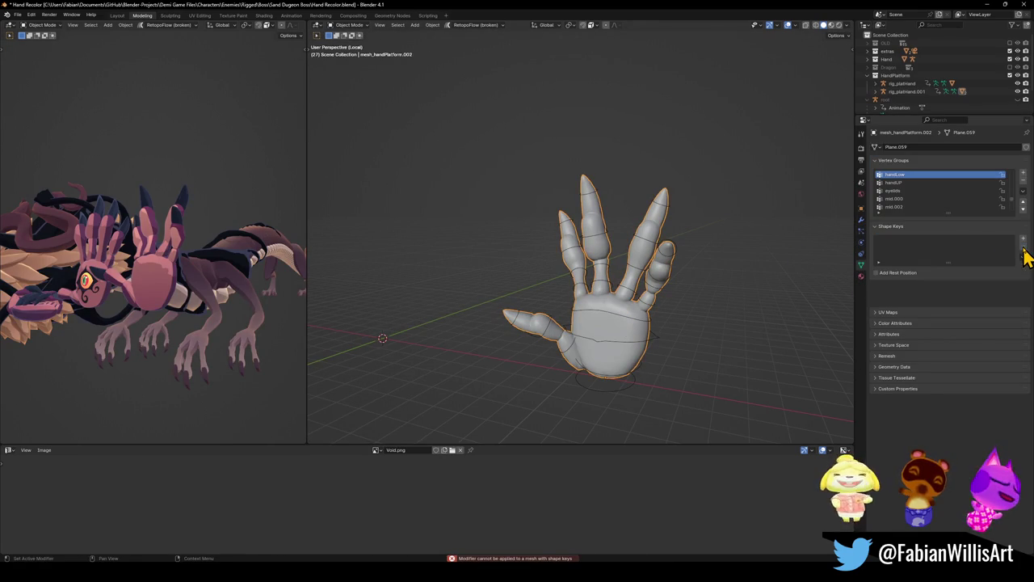
click(862, 219)
key(ctrl+a)
key(shift+d)
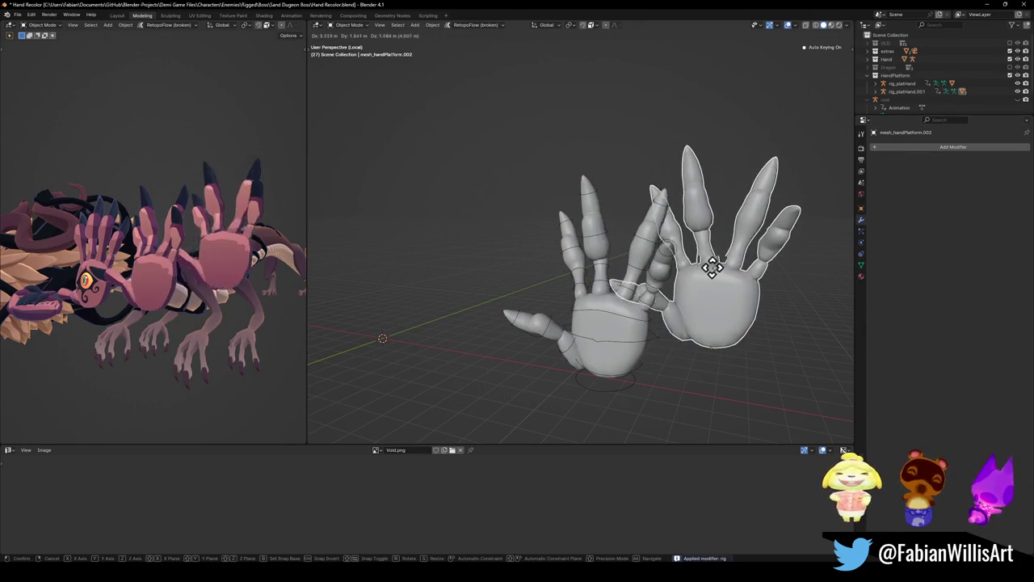
key(Escape)
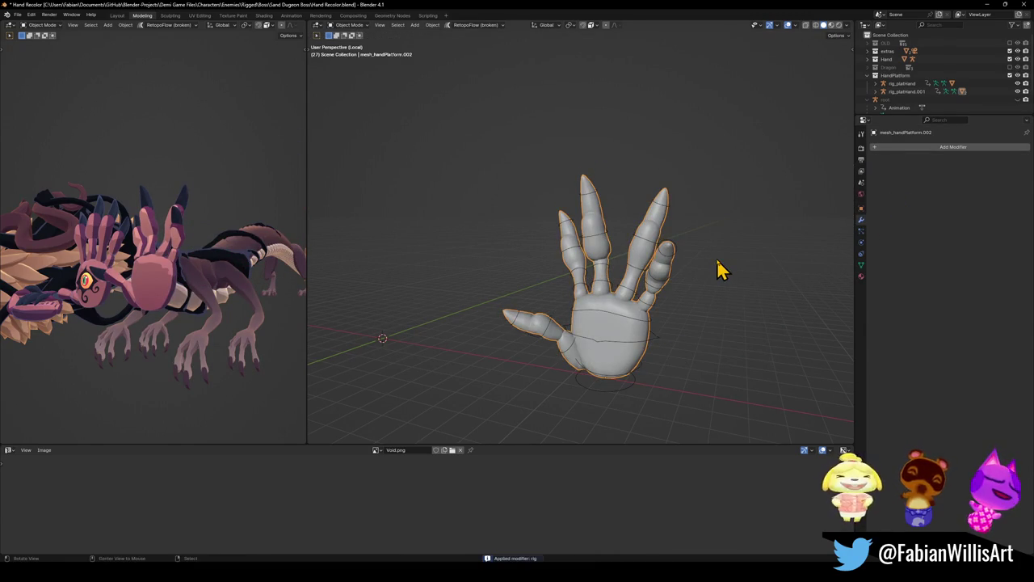
Clear the copy's parent, keeping its transform, and move it about 5 m along X
key(alt+p)
click(702, 271)
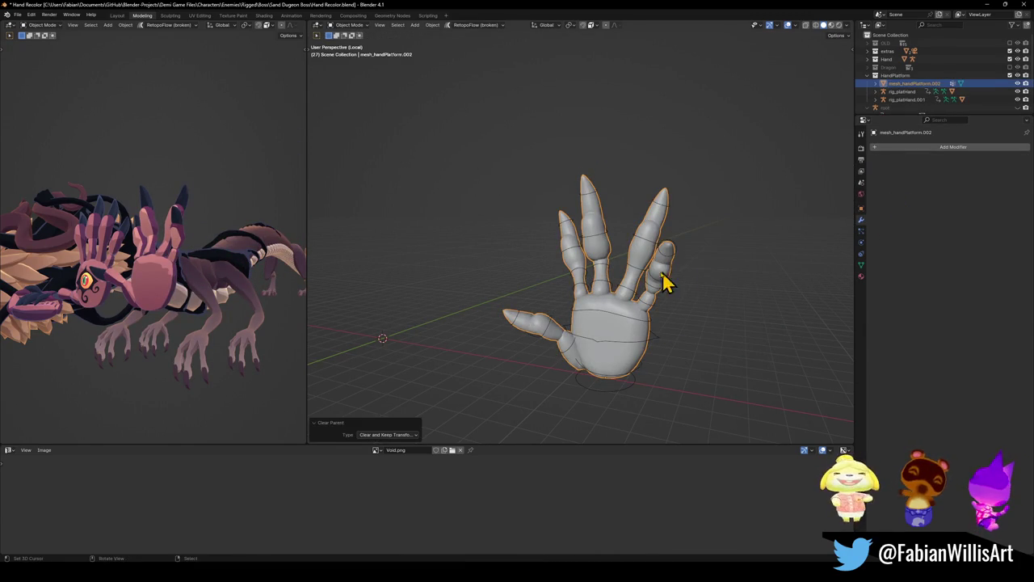
key(g)
key(x)
click(701, 293)
Orbit and zoom around the two hands to inspect the placed copy
mouse_move(702, 293)
mouse_down()
mouse_move(700, 282)
mouse_move(651, 278)
mouse_move(655, 270)
mouse_up()
key(g)
right_click(695, 303)
mouse_move(607, 300)
mouse_down()
mouse_move(626, 289)
mouse_move(577, 296)
mouse_move(630, 291)
mouse_move(628, 269)
mouse_move(642, 277)
mouse_up()
scroll(630, 291, up, 2)
scroll(631, 289, down, 4)
scroll(640, 275, up, 2)
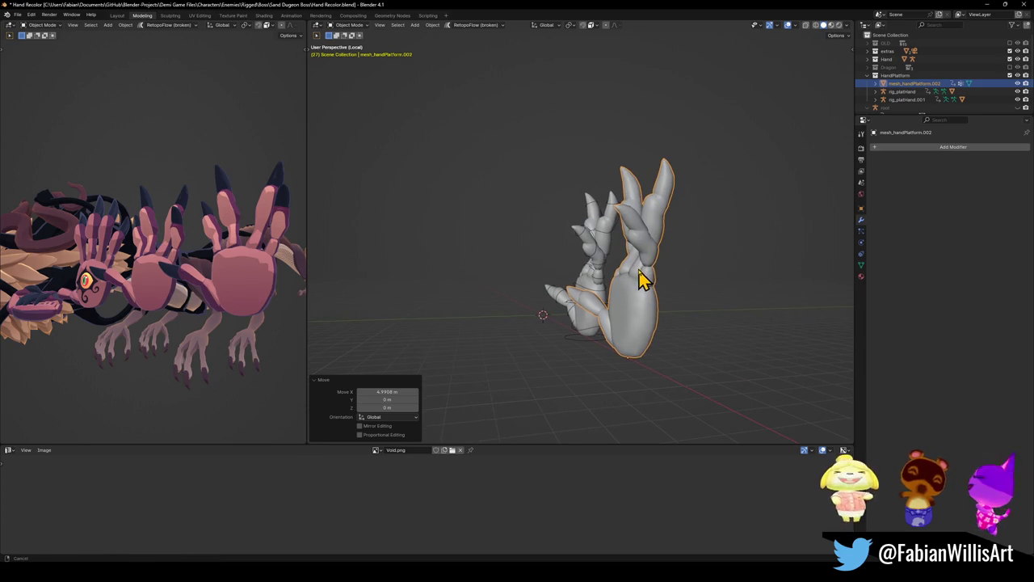
mouse_move(655, 319)
mouse_down()
mouse_move(631, 289)
mouse_move(591, 286)
mouse_move(601, 285)
mouse_up()
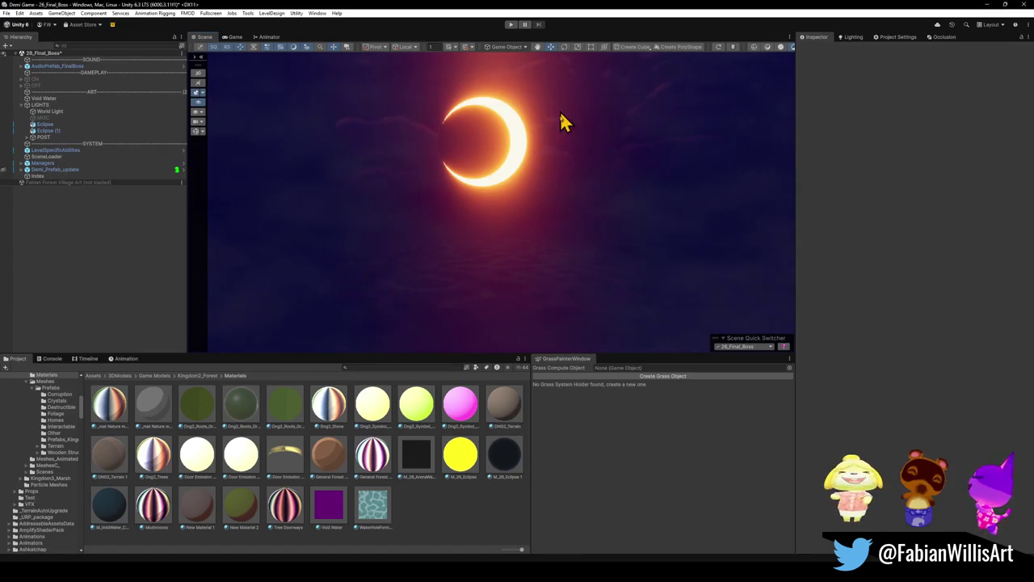
mouse_move(561, 120)
mouse_down()
mouse_move(523, 183)
mouse_move(522, 173)
mouse_move(529, 182)
mouse_up()
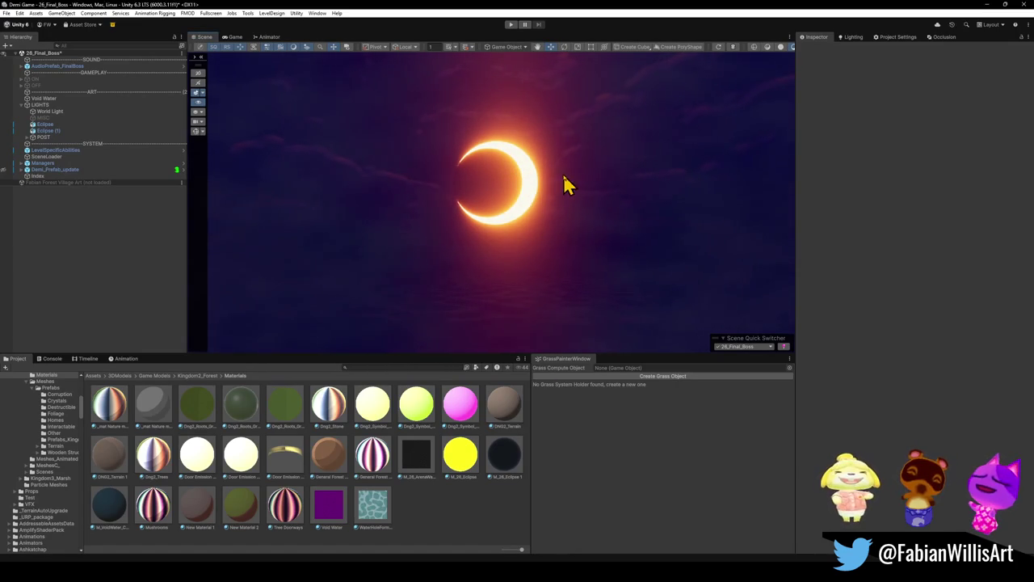
drag(552, 219, 546, 192)
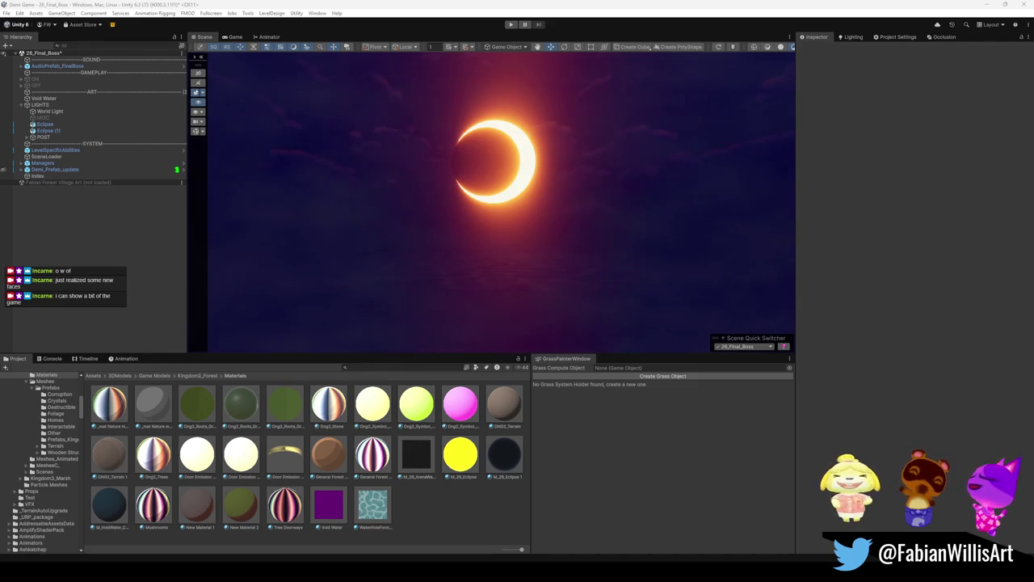
Enter Play mode in the 26_Final_Boss scene and perform a slash attack
click(510, 25)
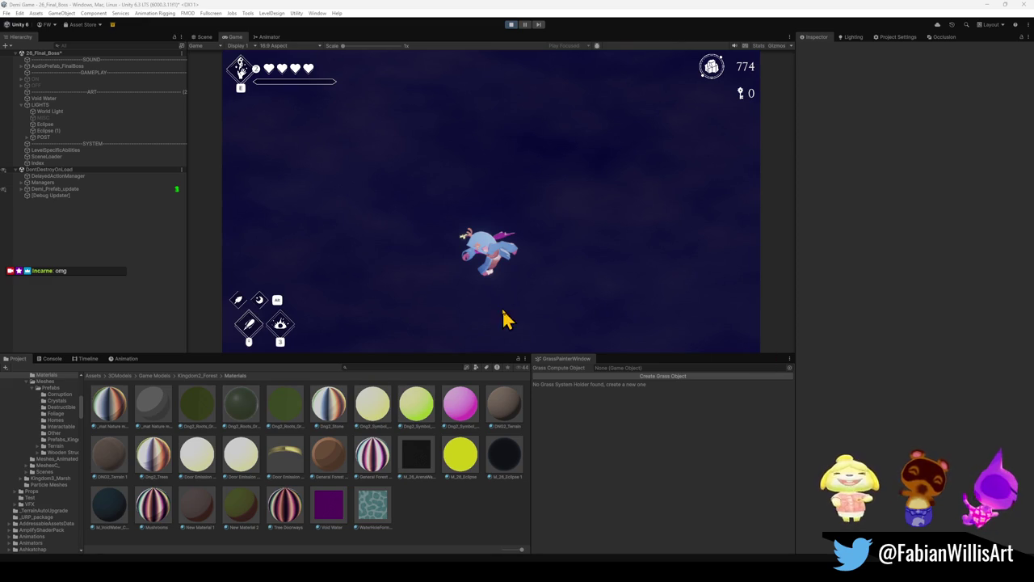
click(536, 275)
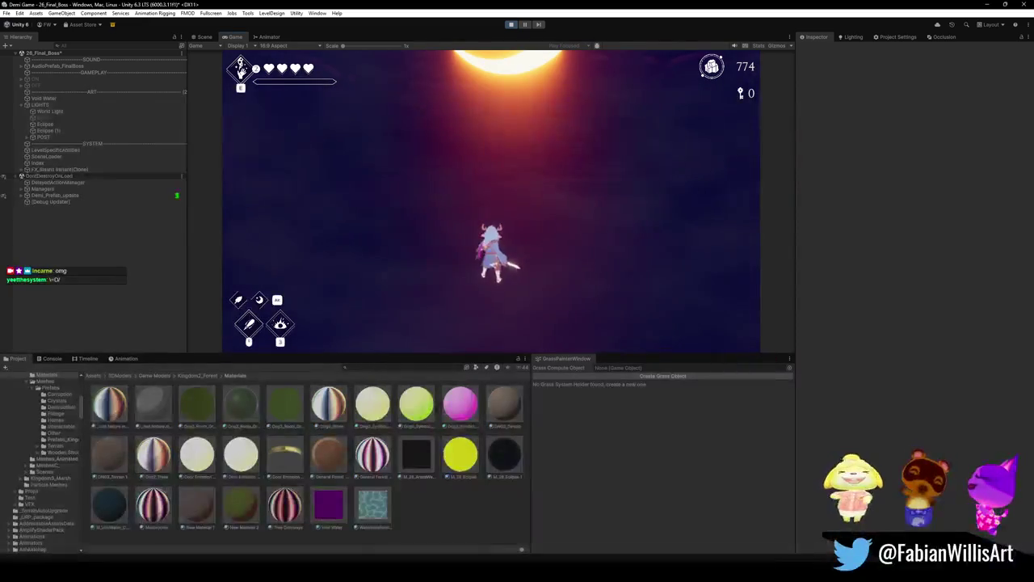
Pause and resume the game, go fullscreen, then pause again and choose Main Menu
key(Escape)
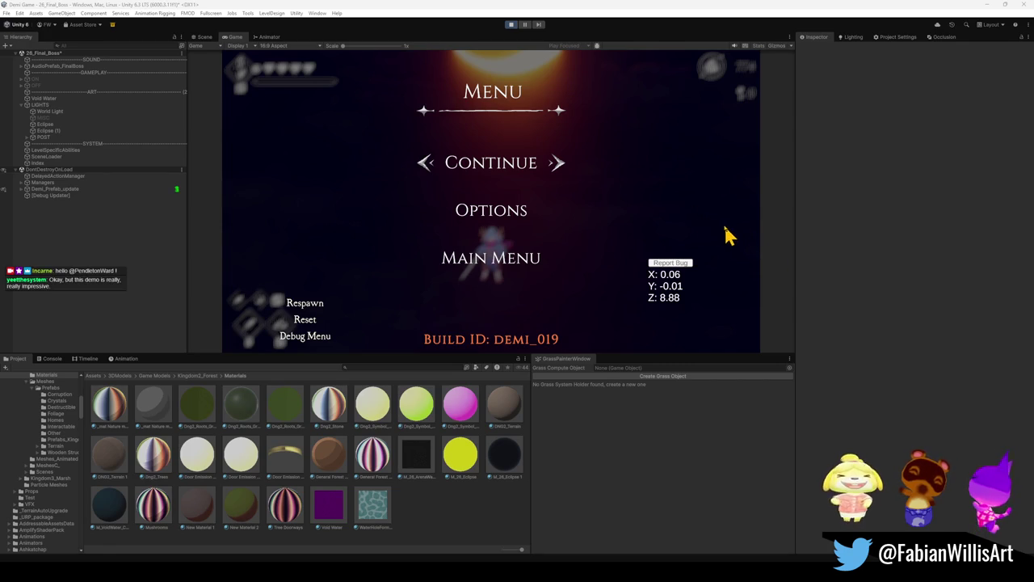
click(475, 171)
key(F10)
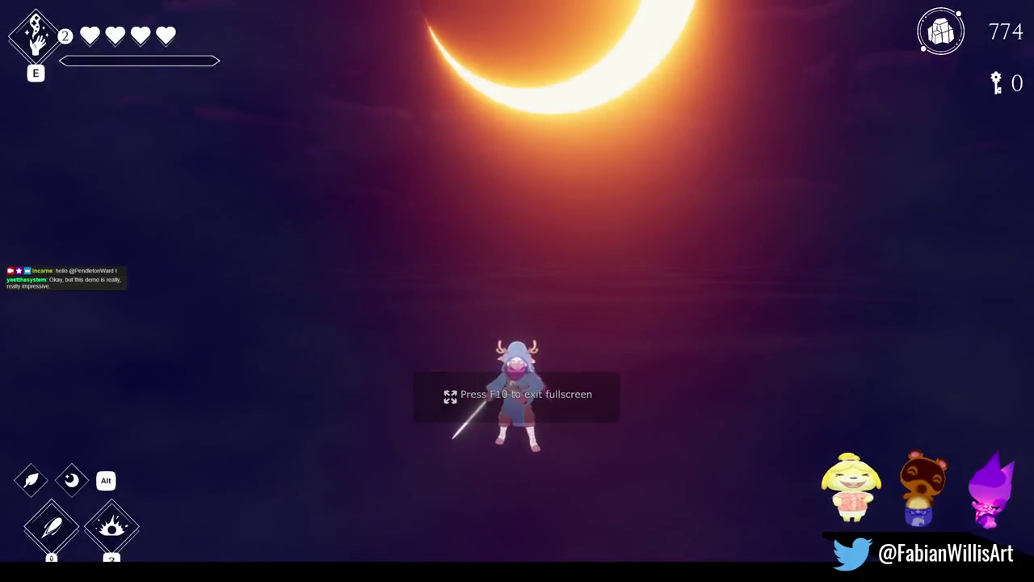
key(Escape)
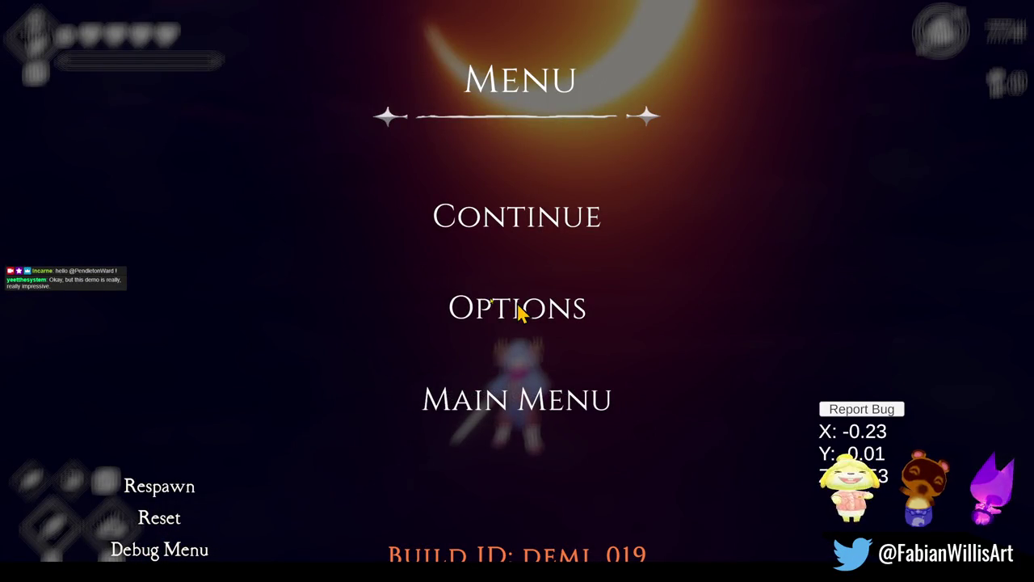
click(489, 404)
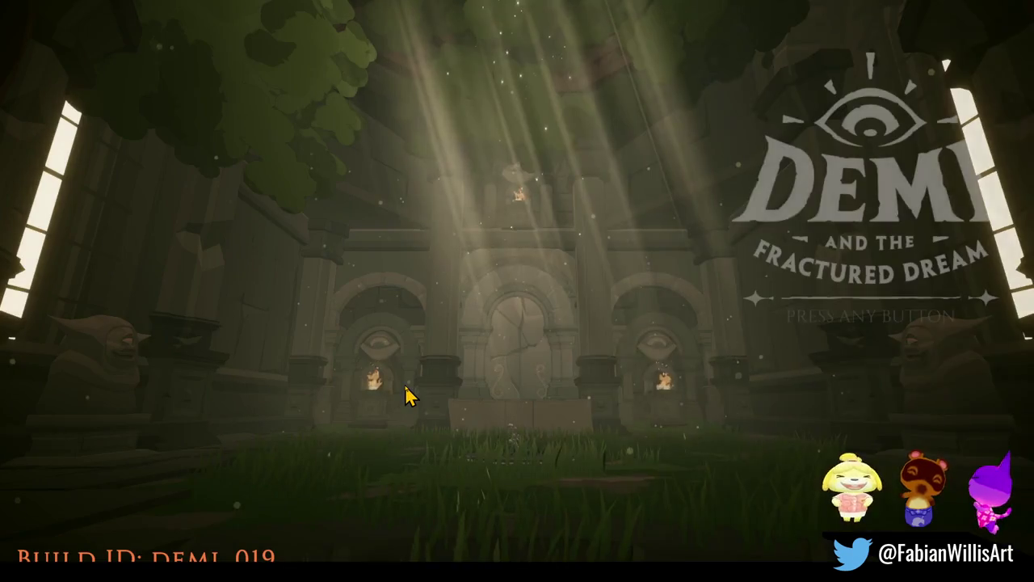
Pass the title screen, open Playtest > Sand and Hub, and load Sand Dungeon Entrance
click(889, 349)
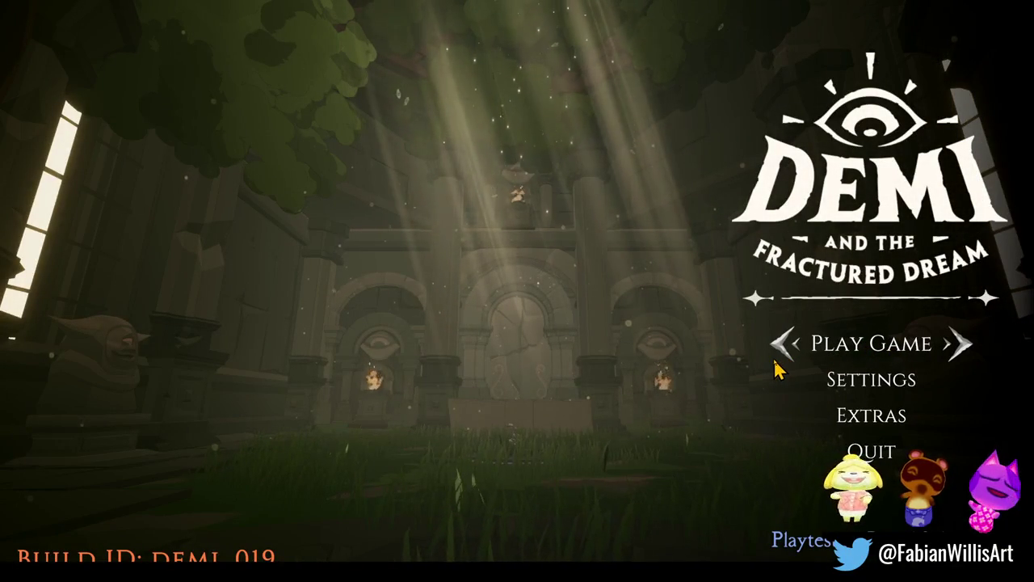
click(745, 537)
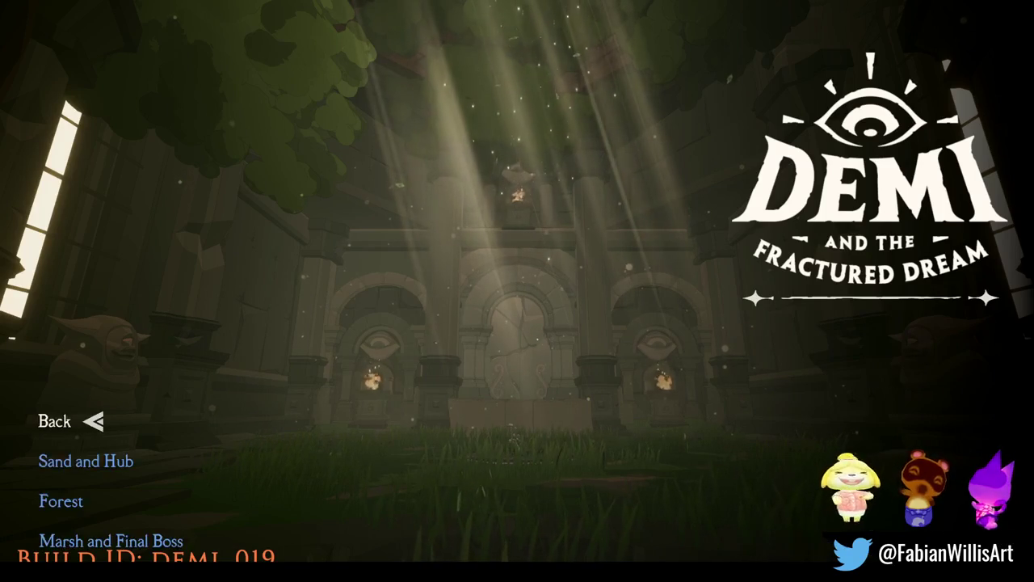
click(81, 476)
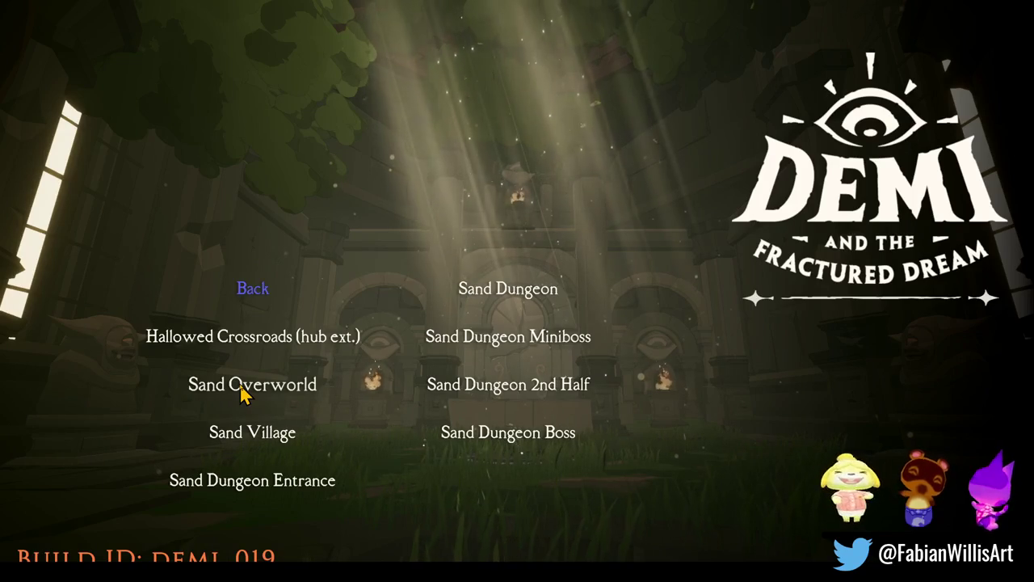
click(249, 482)
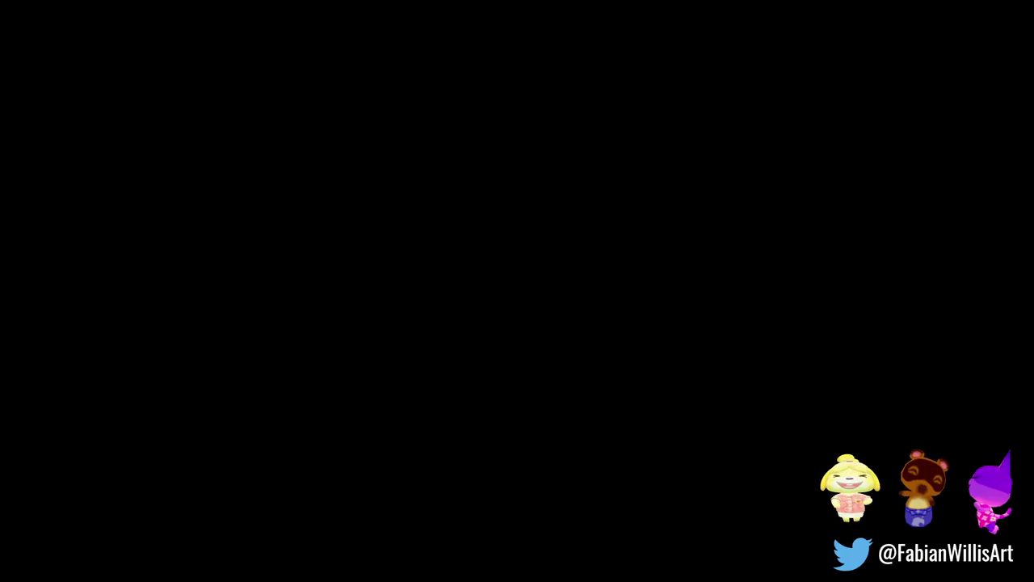
Open the Windows Start menu while the level loads
key(super)
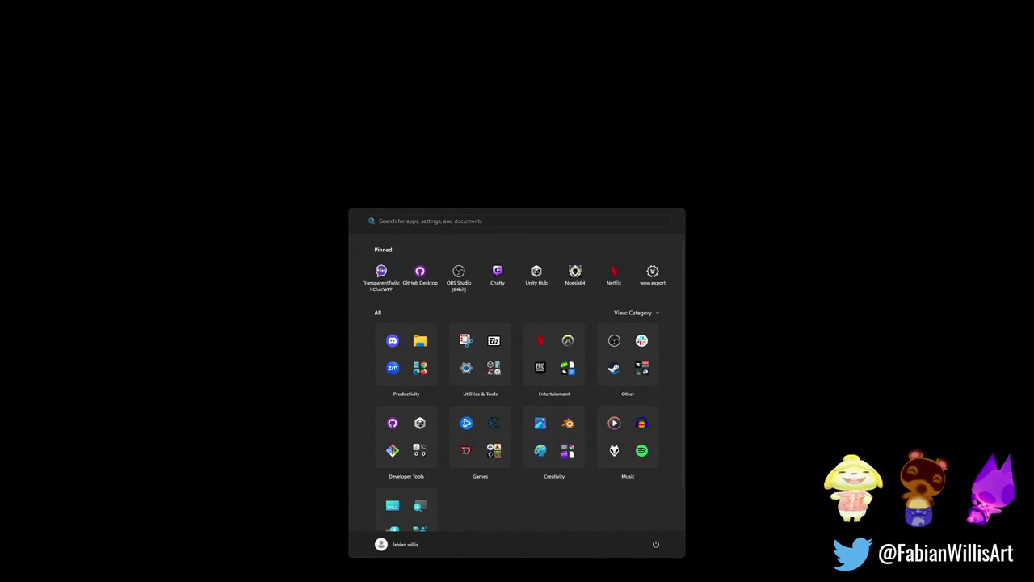
Dismiss the Start menu to return to the torch-lit sand temple hall
key(super)
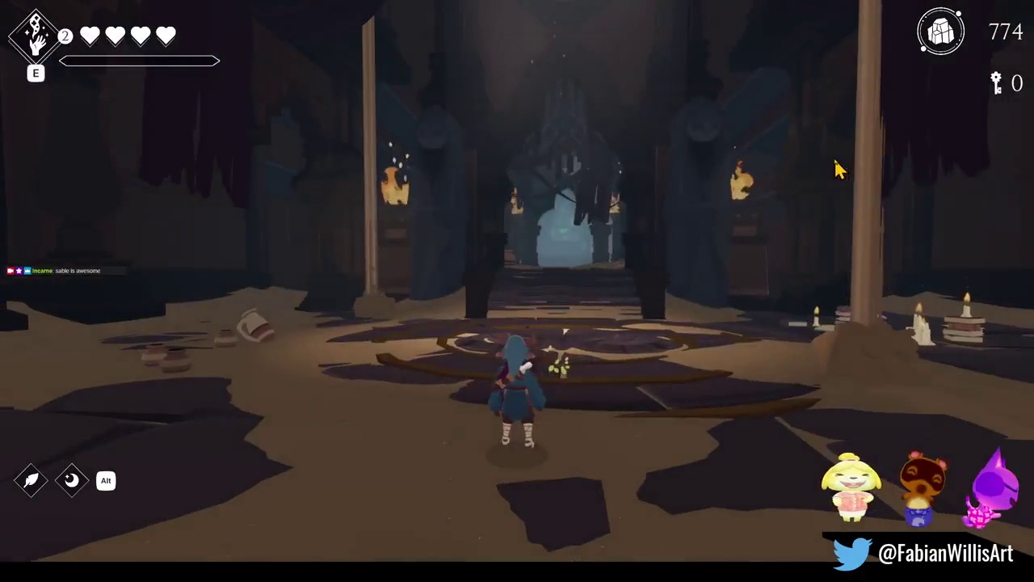
Swing the sword, then run down the long hall, through the arch and up to the crystal altar
click(837, 167)
key(w)
key(a)
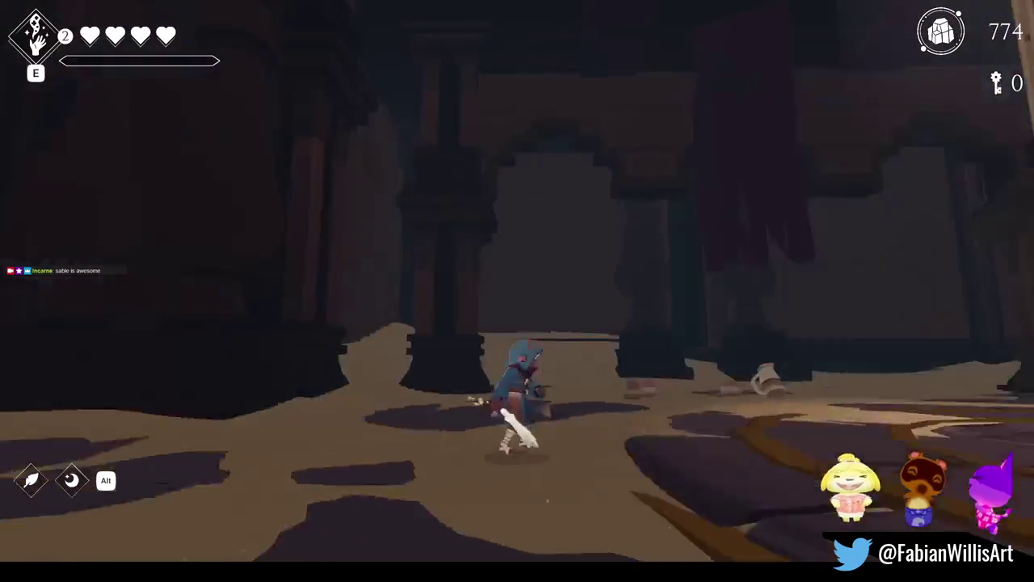
key(w)
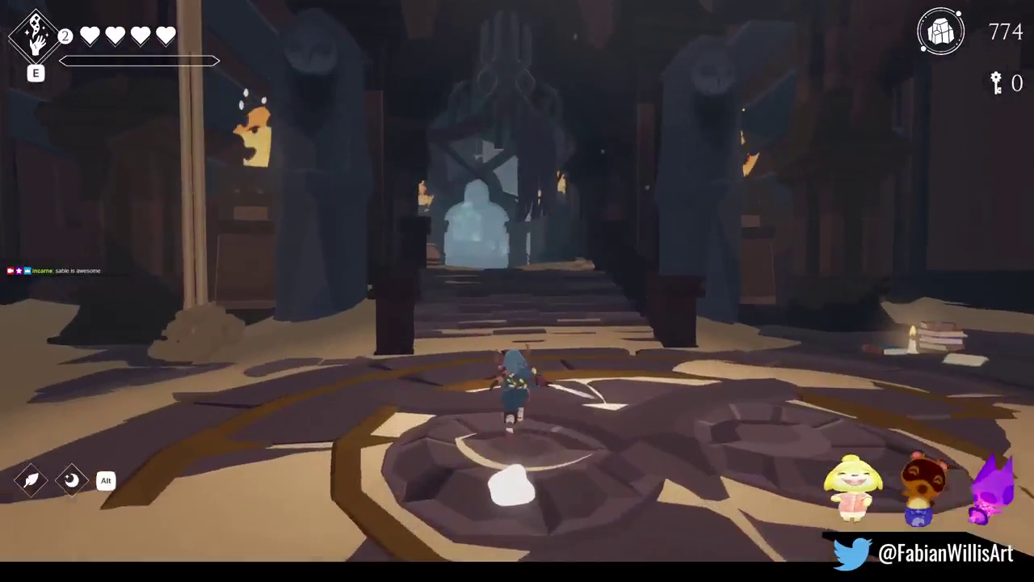
key(w)
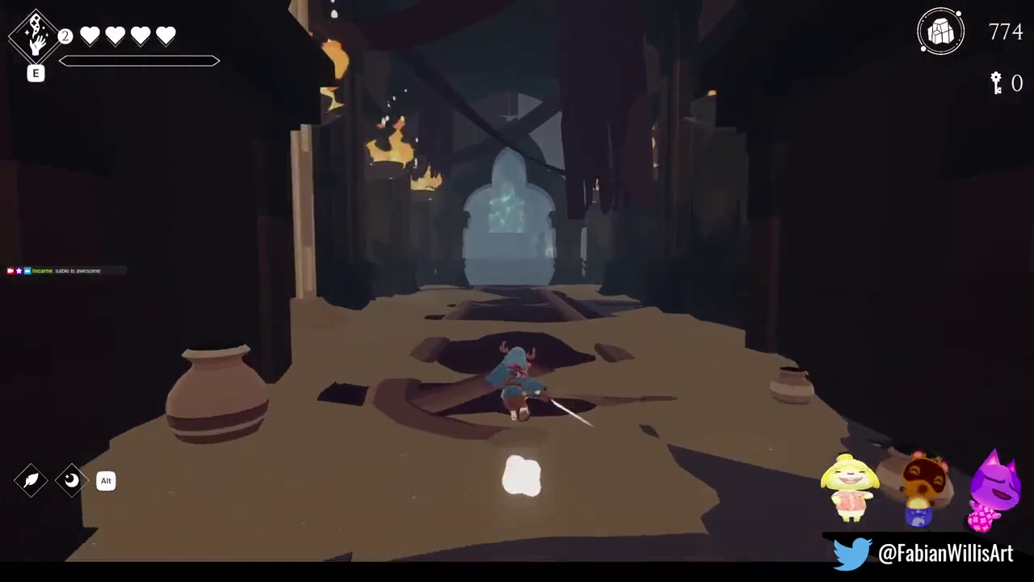
key(w)
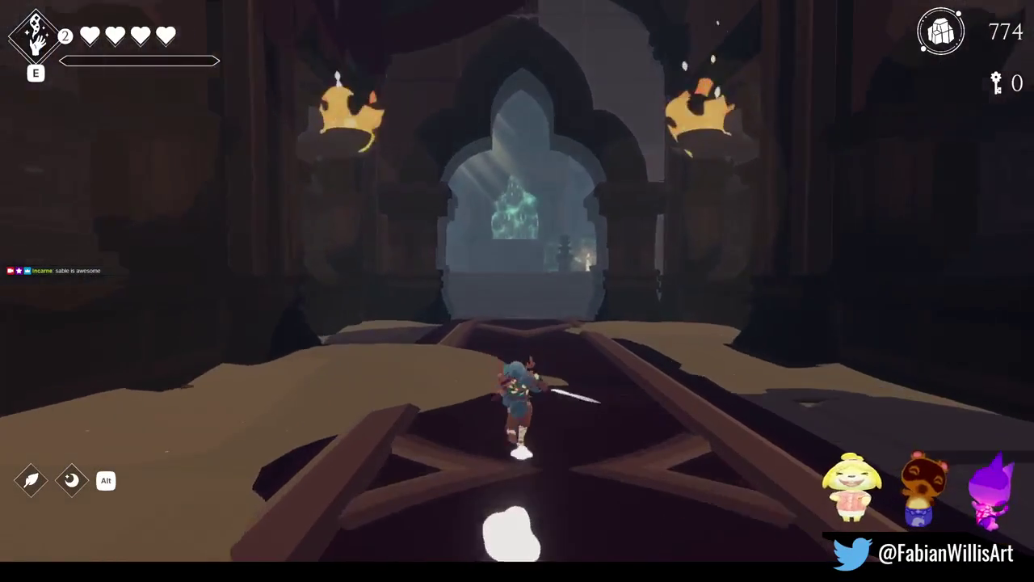
key(w)
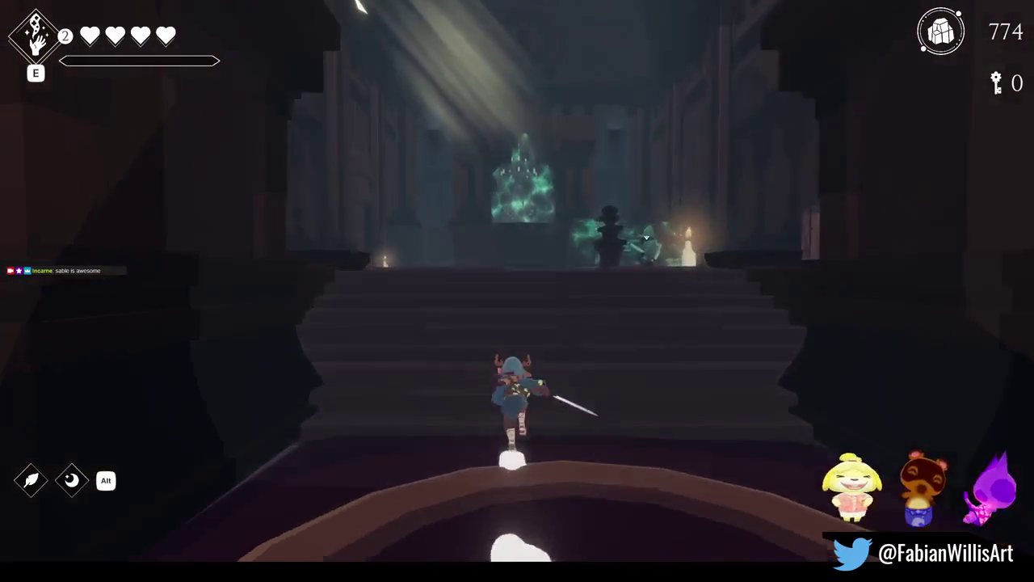
key(w)
key(w)
Shatter the crystal altar, climb the staircase to the large double door, and pause
key(w)
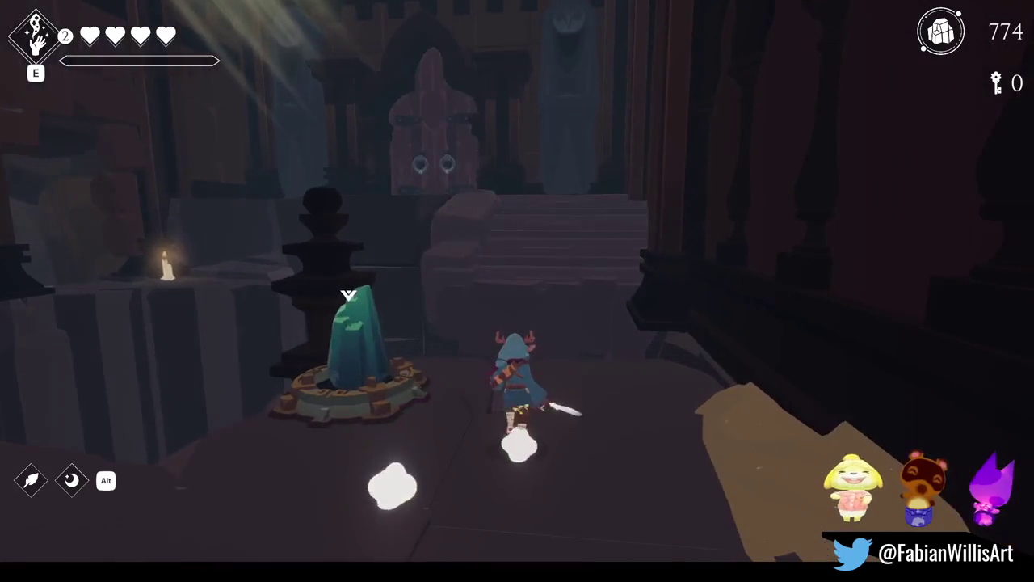
key(w)
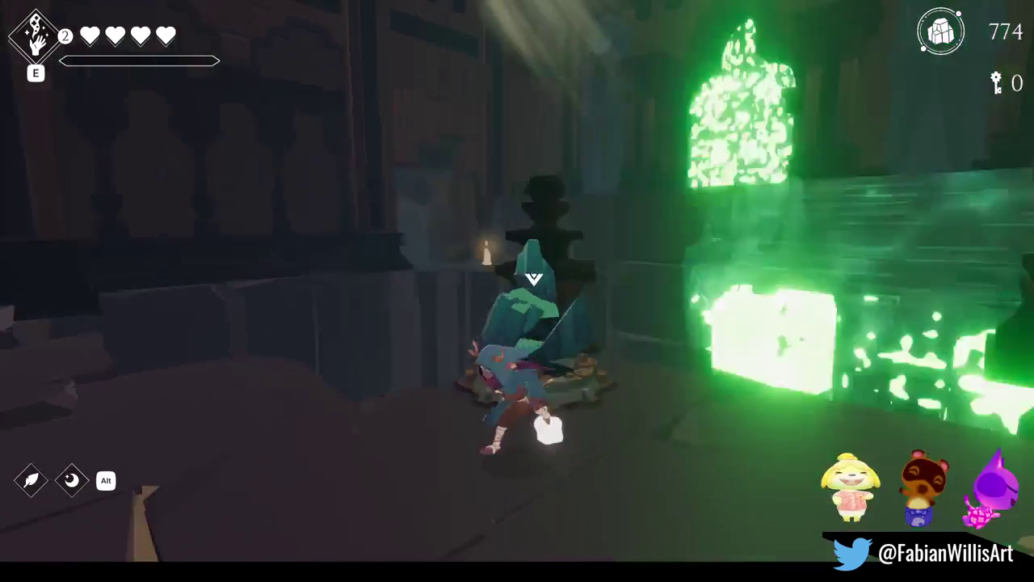
key(w)
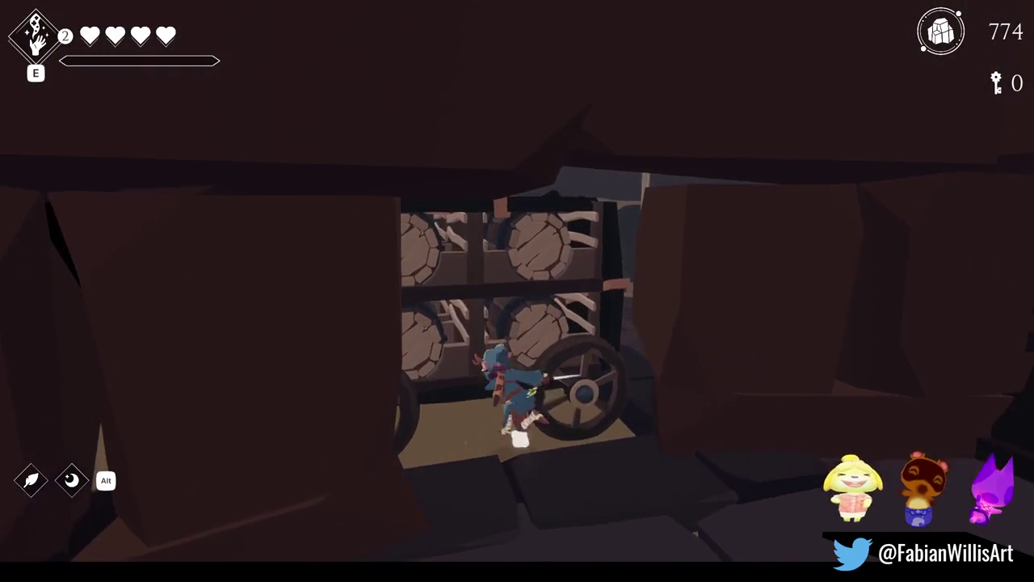
key(s)
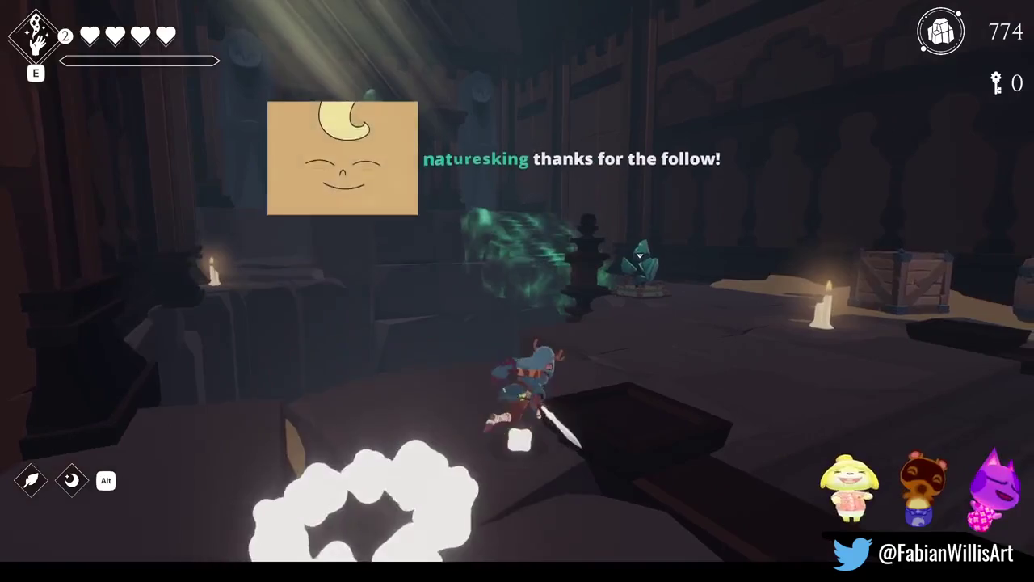
key(w)
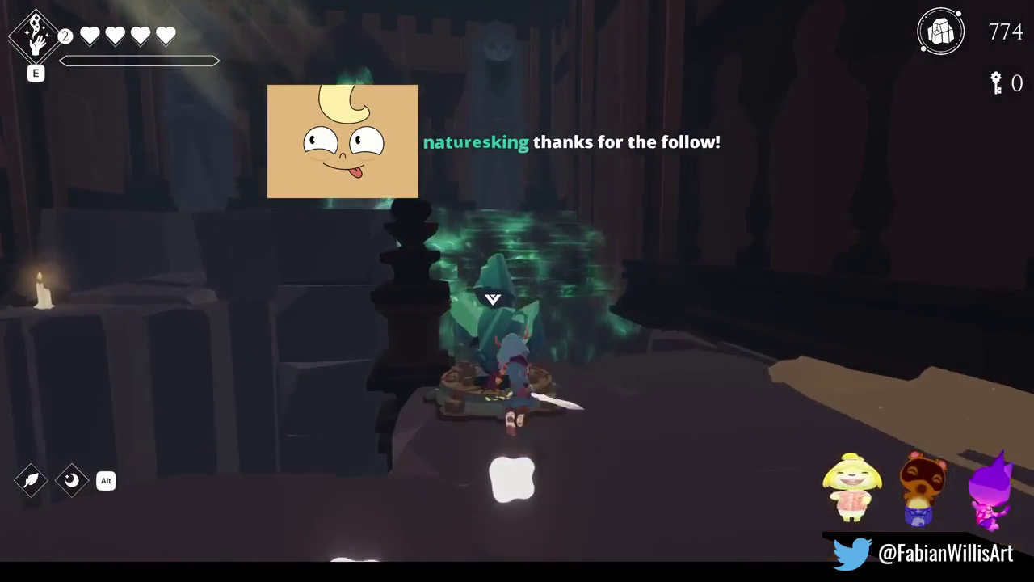
key(w)
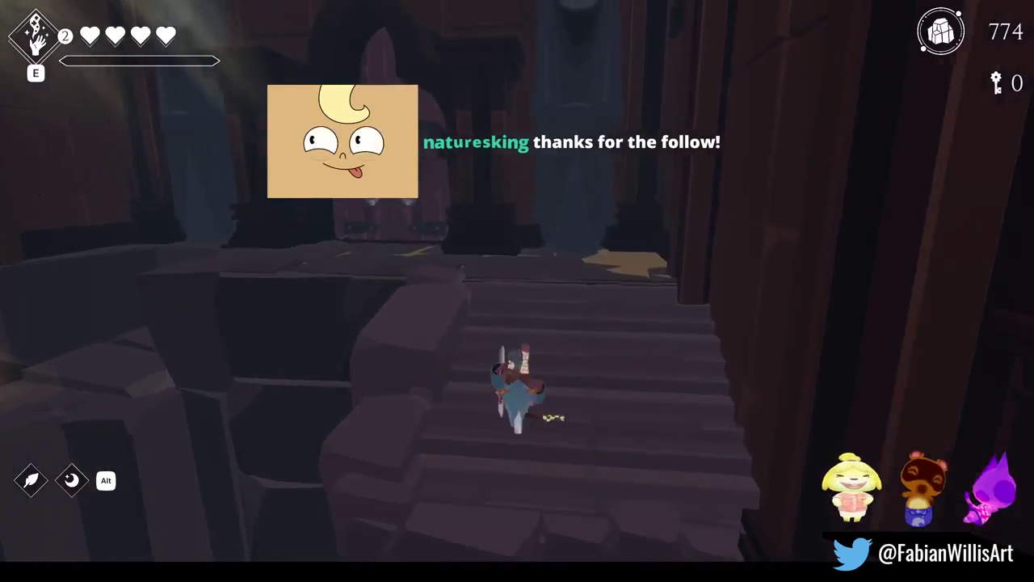
key(w)
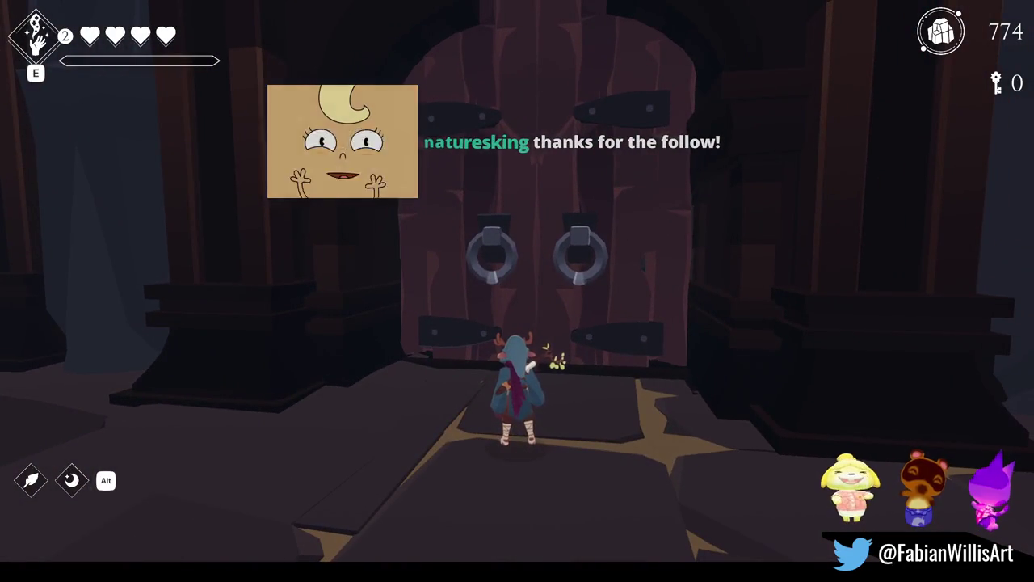
key(Escape)
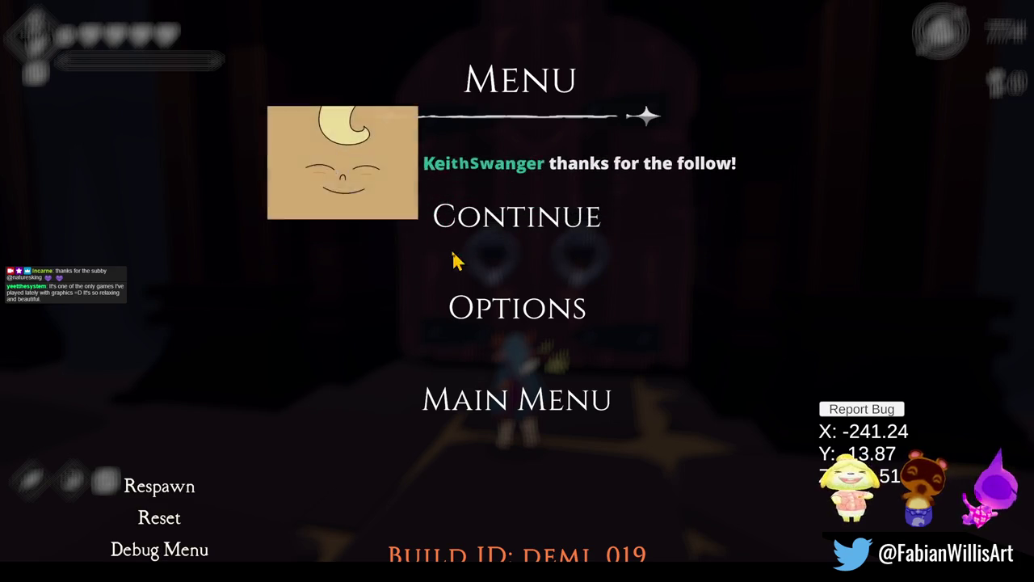
Resume play, run through the cave past the sun-marked gate, and shatter the green crystal
click(540, 241)
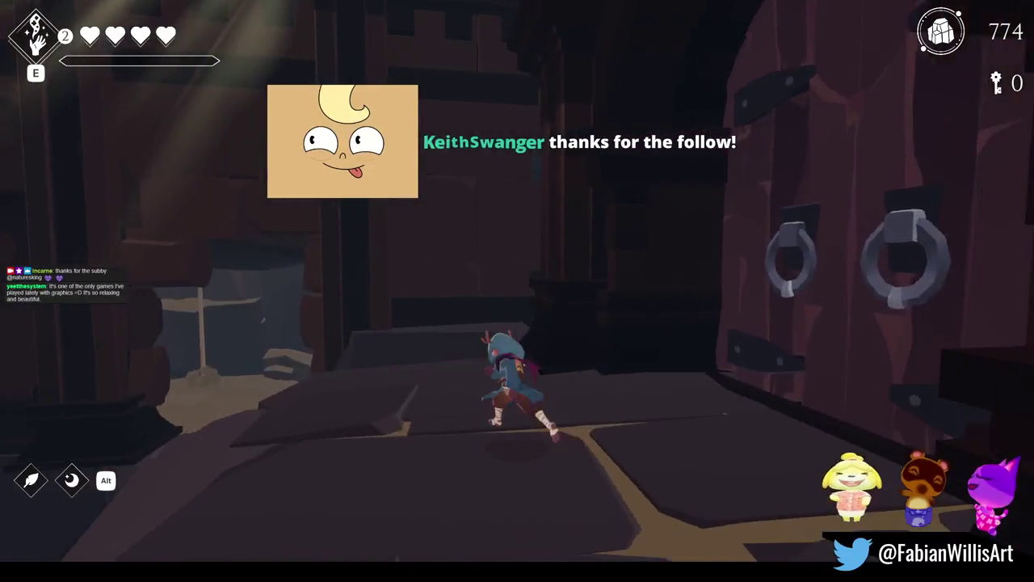
key(w)
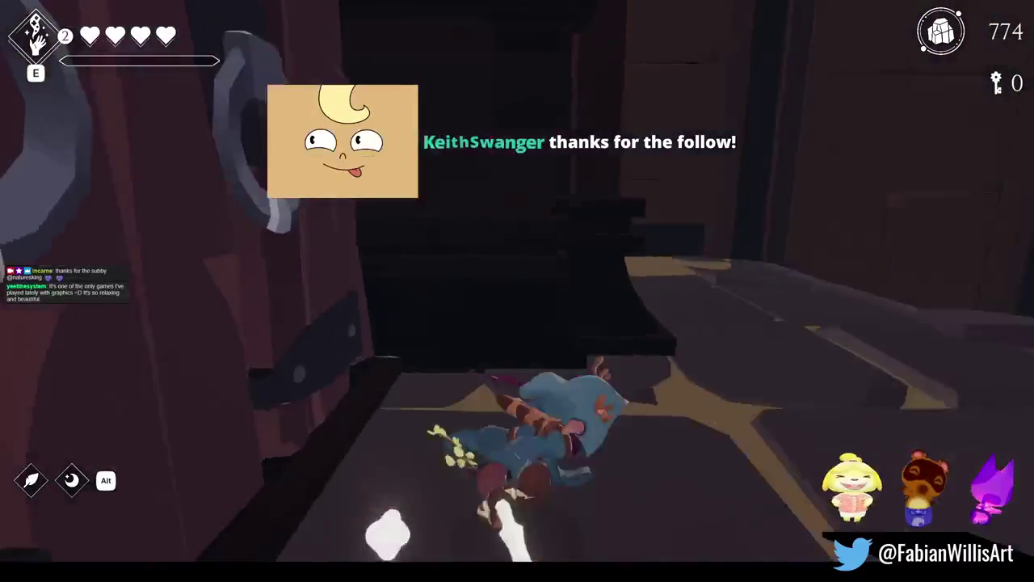
key(w)
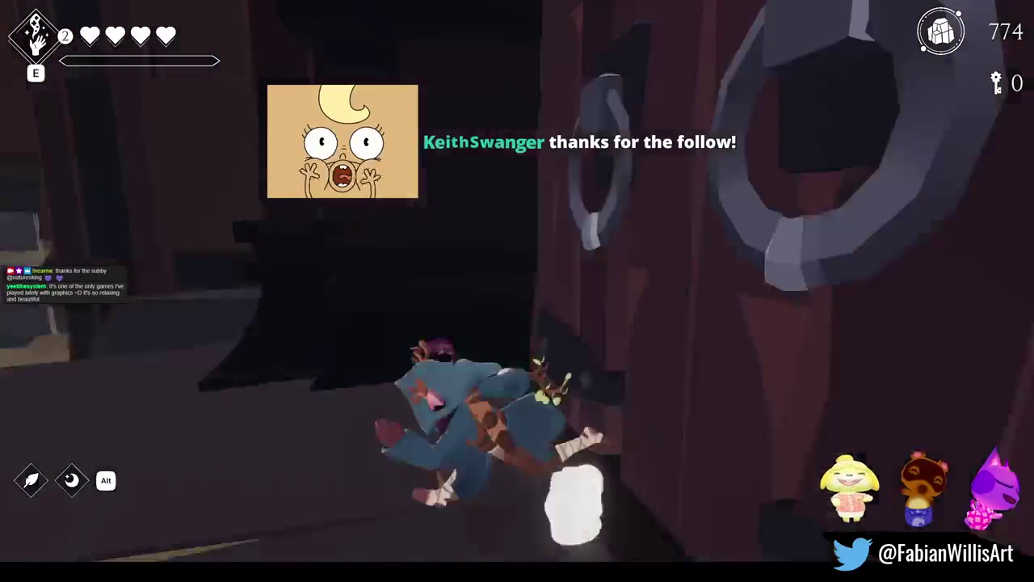
key(w)
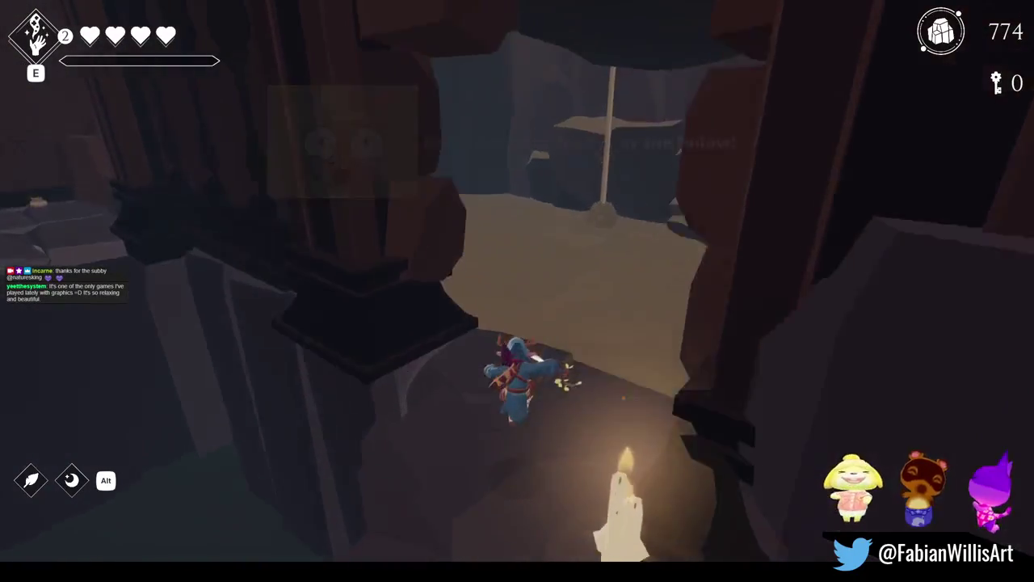
key(w)
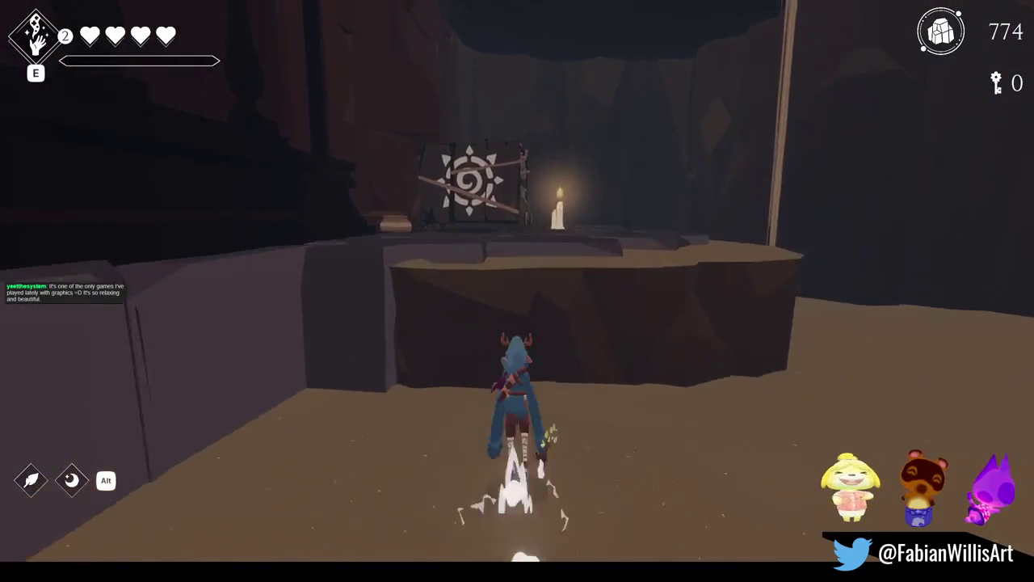
key(w)
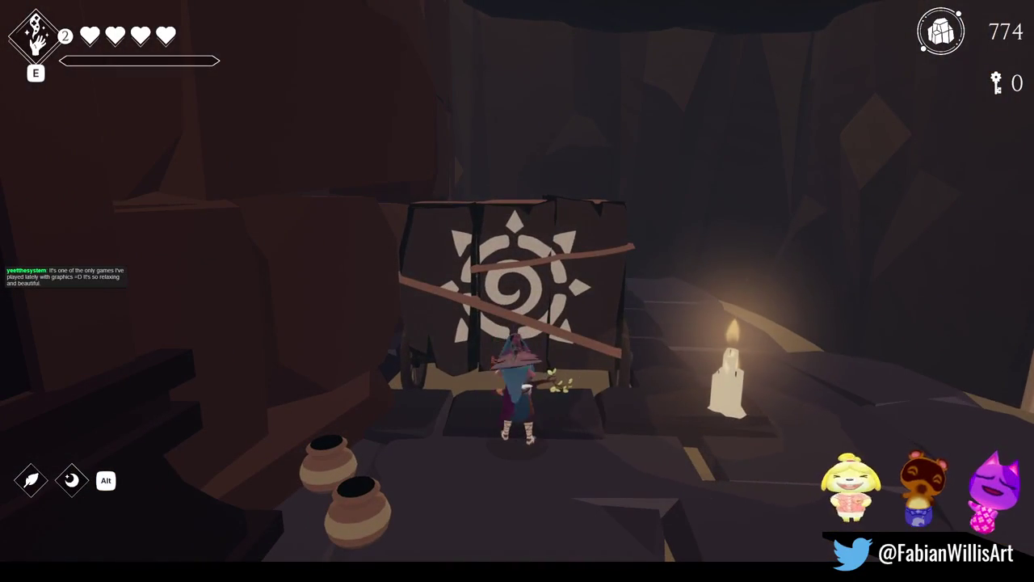
key(w)
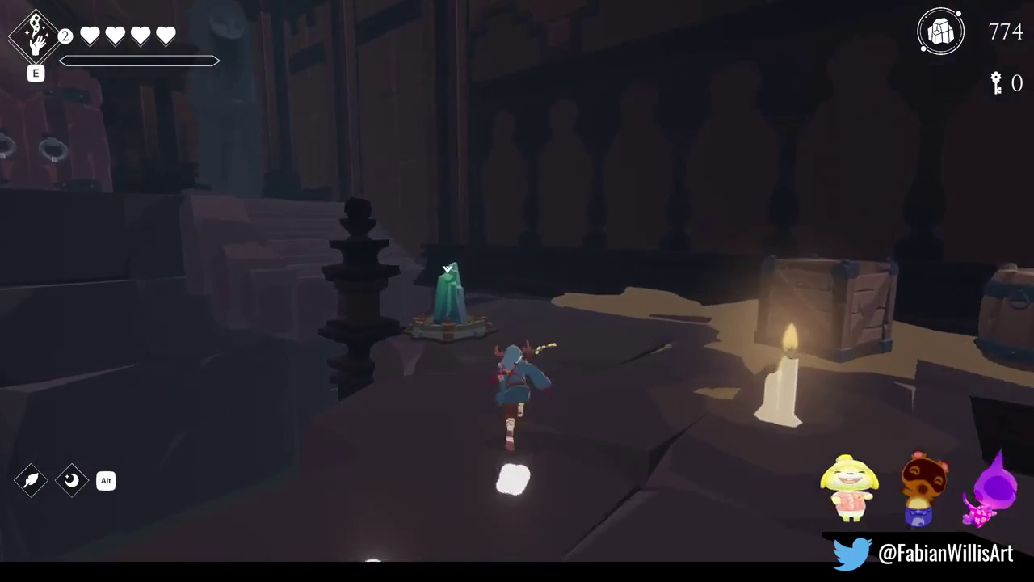
key(w)
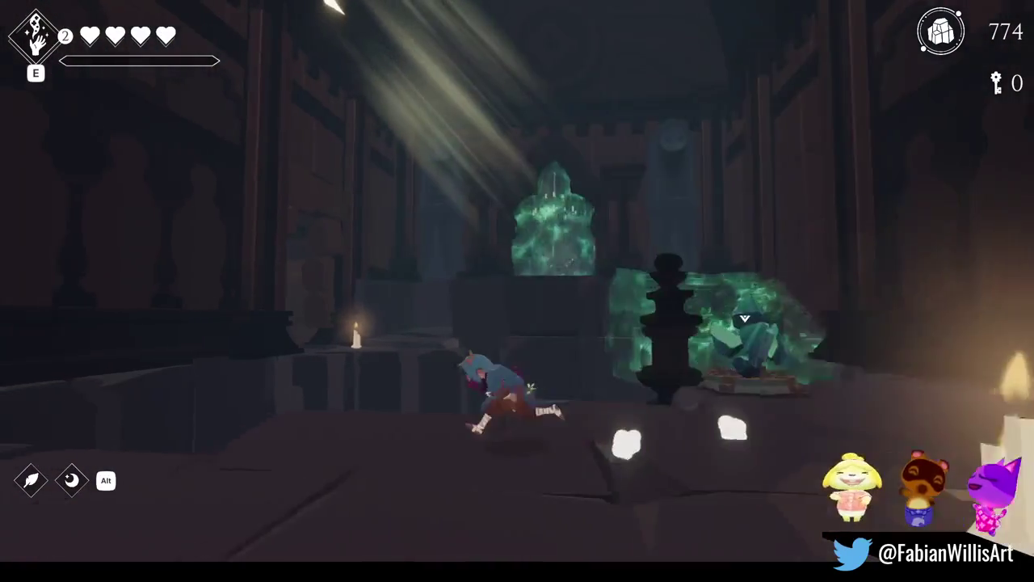
Run across the cave ledges and green room to the crystal pedestal and octagonal platform
key(w)
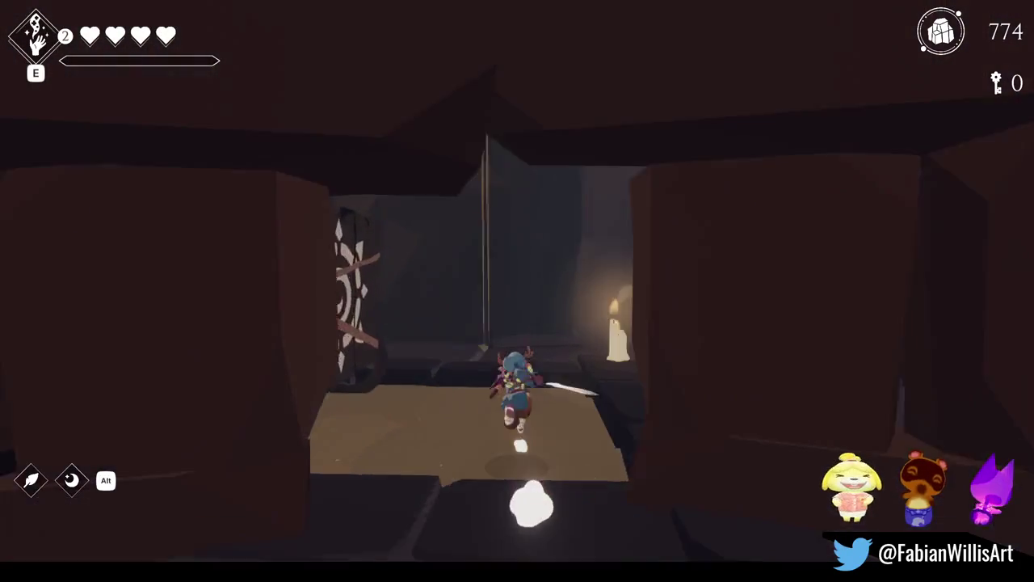
key(w)
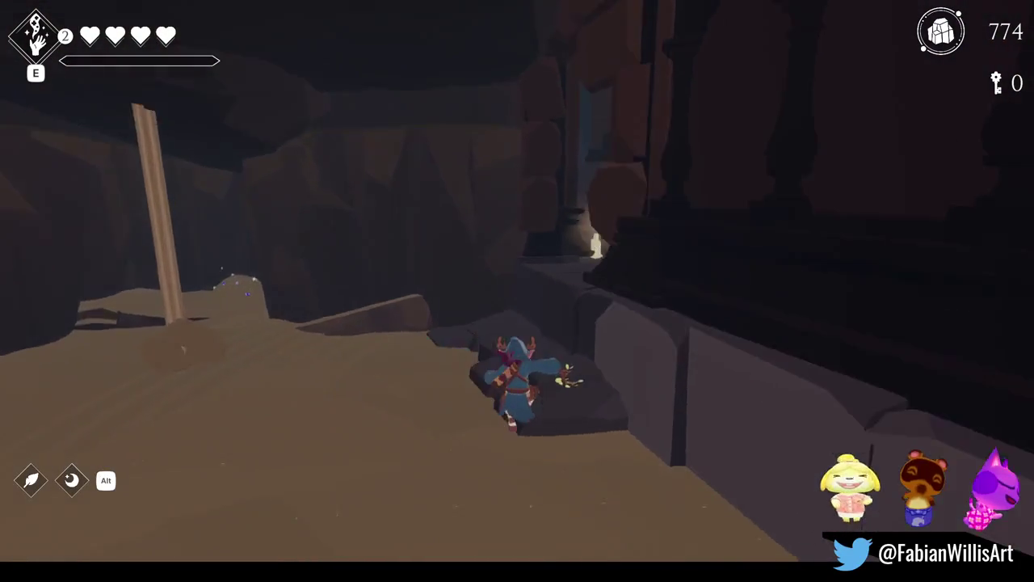
key(w)
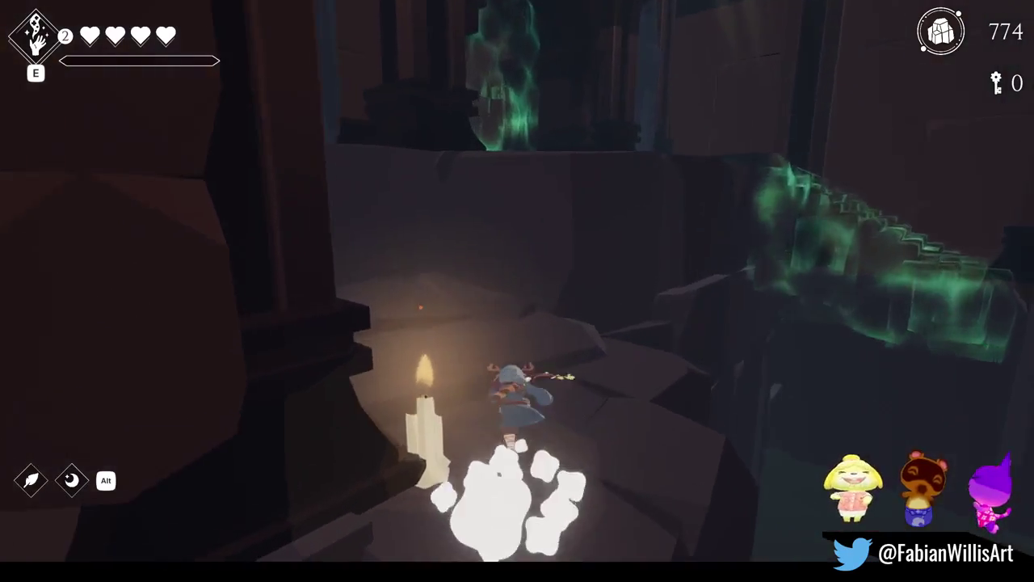
key(w)
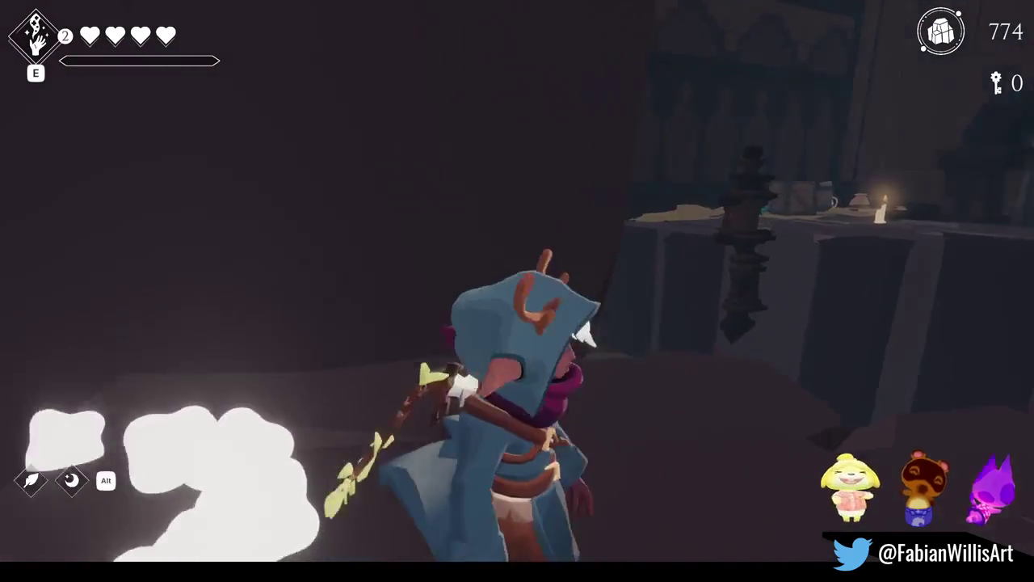
key(w)
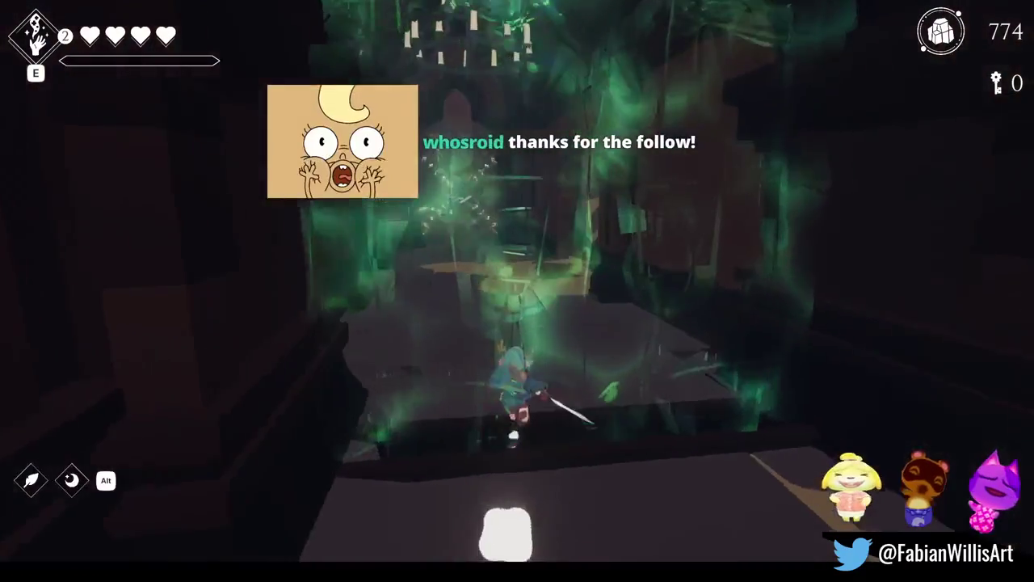
key(w)
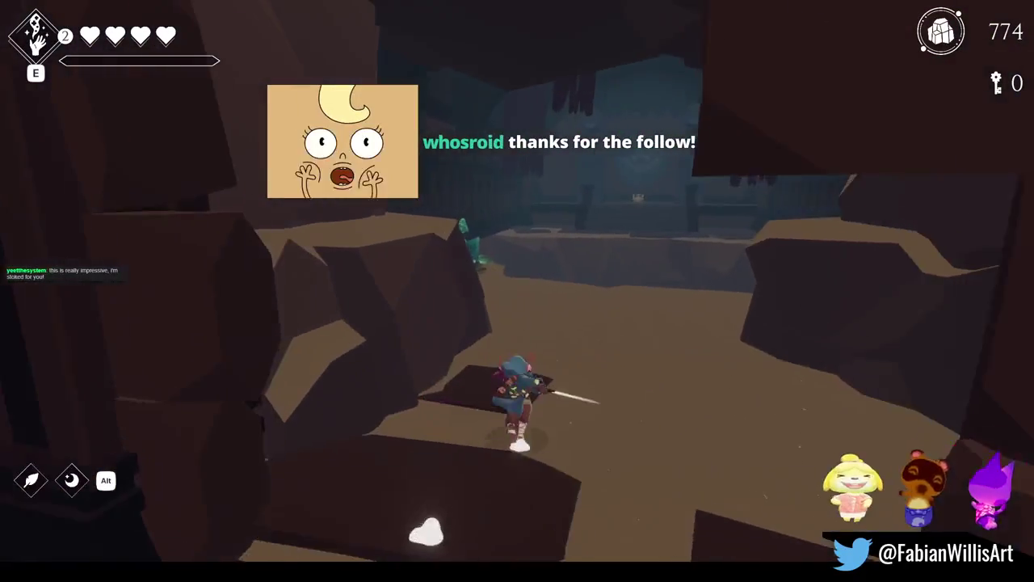
key(w)
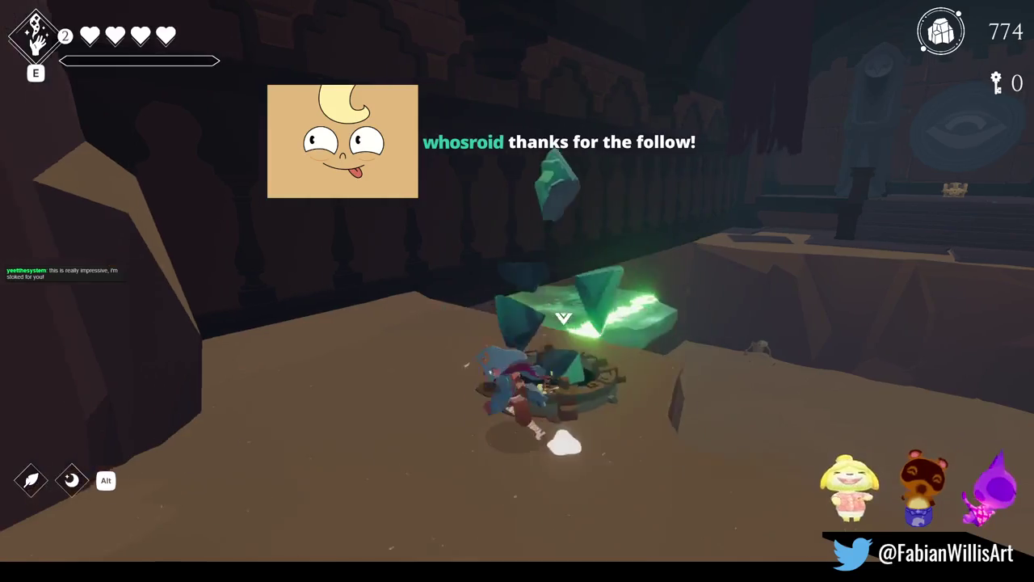
key(w)
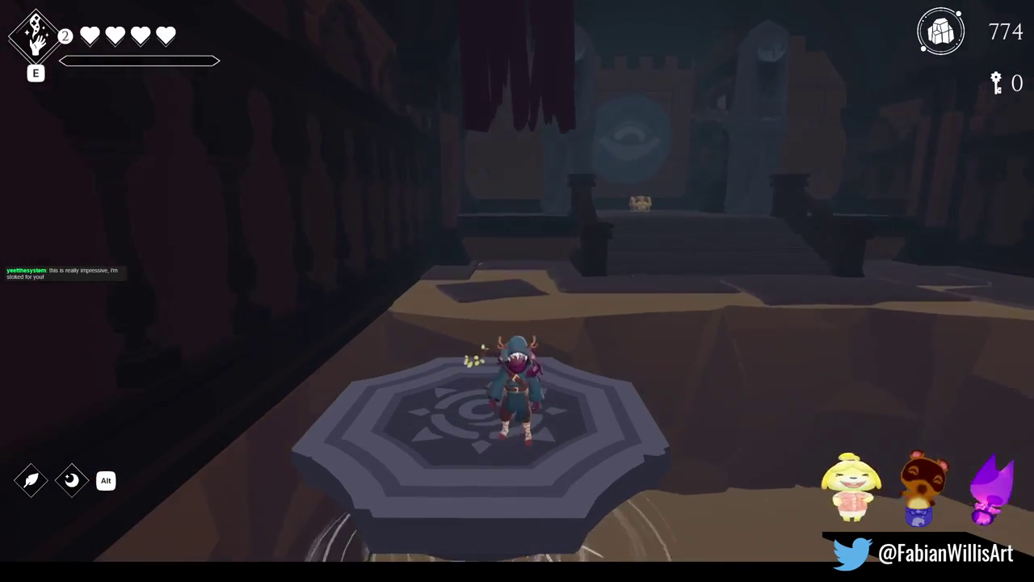
Climb the stairs, take the key from the chest, and return to the octagonal platform
key(w)
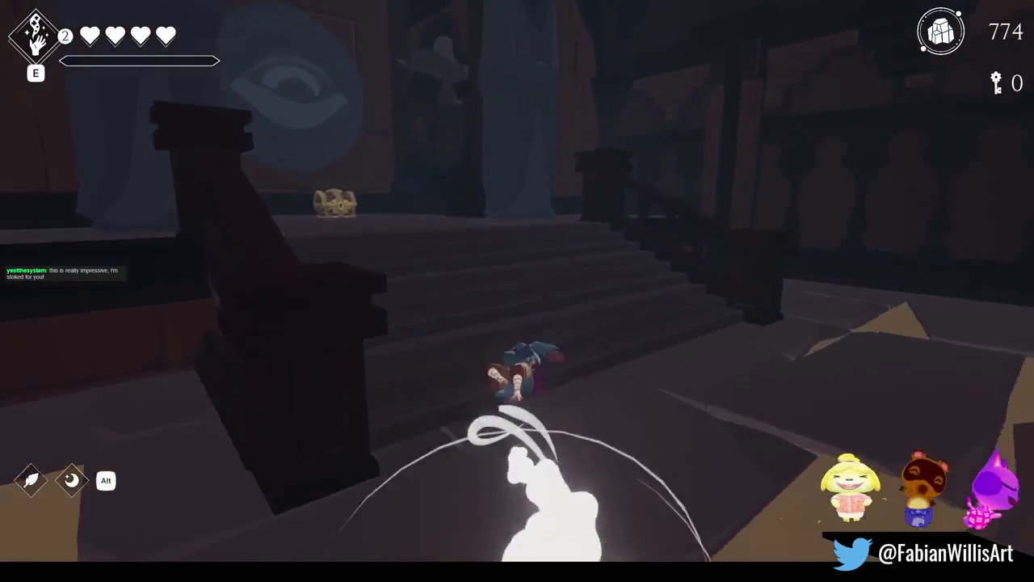
key(w)
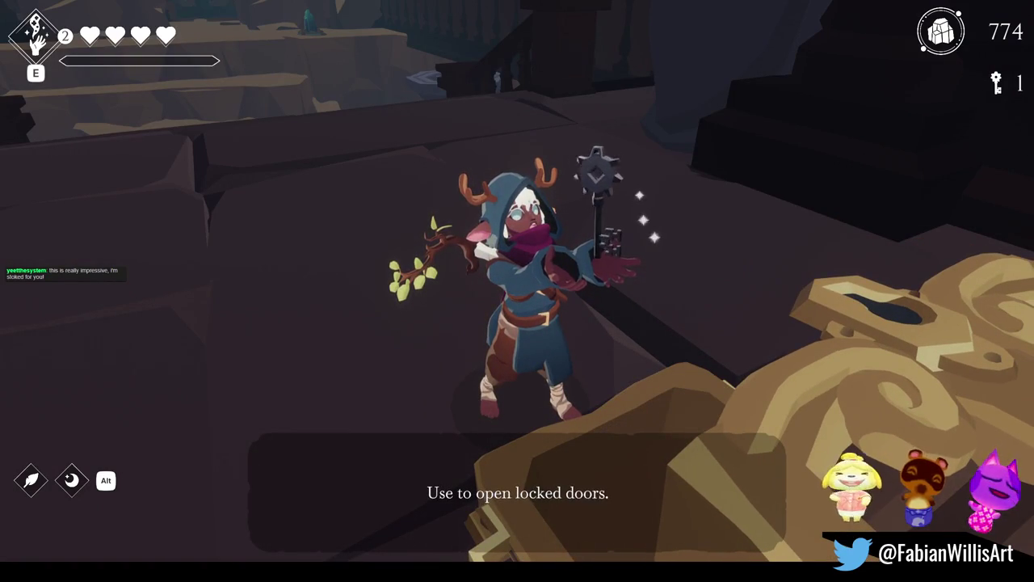
key(f)
key(w)
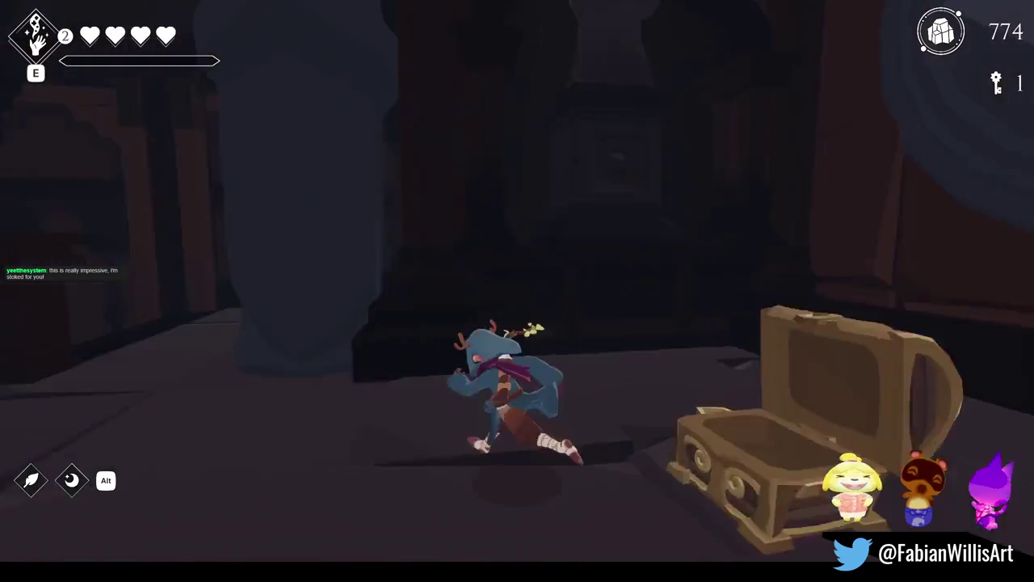
key(w)
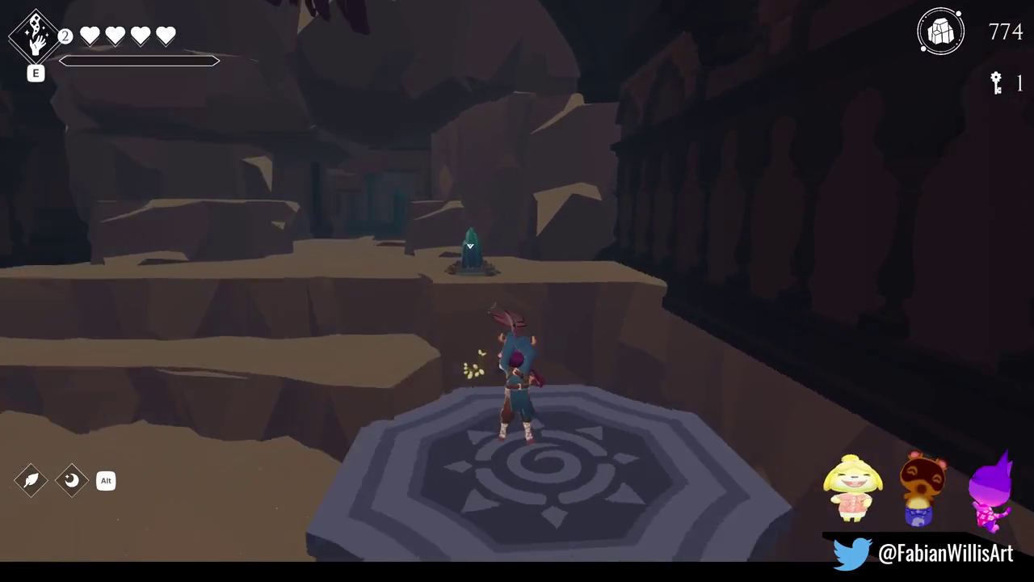
click(518, 388)
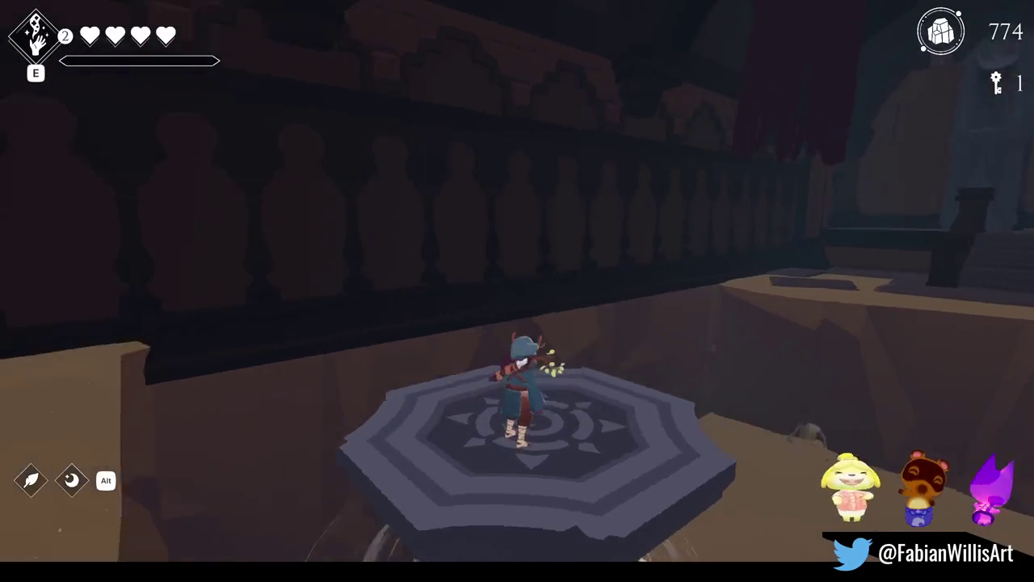
Run through the canyon, unlock the chained door, and advance the caged figure's dialogue
key(w)
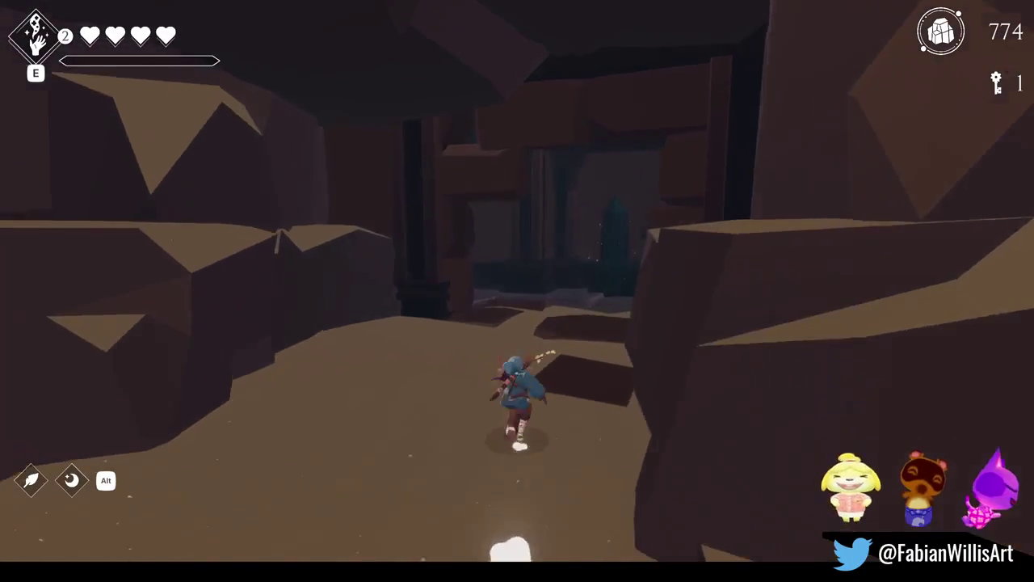
key(w)
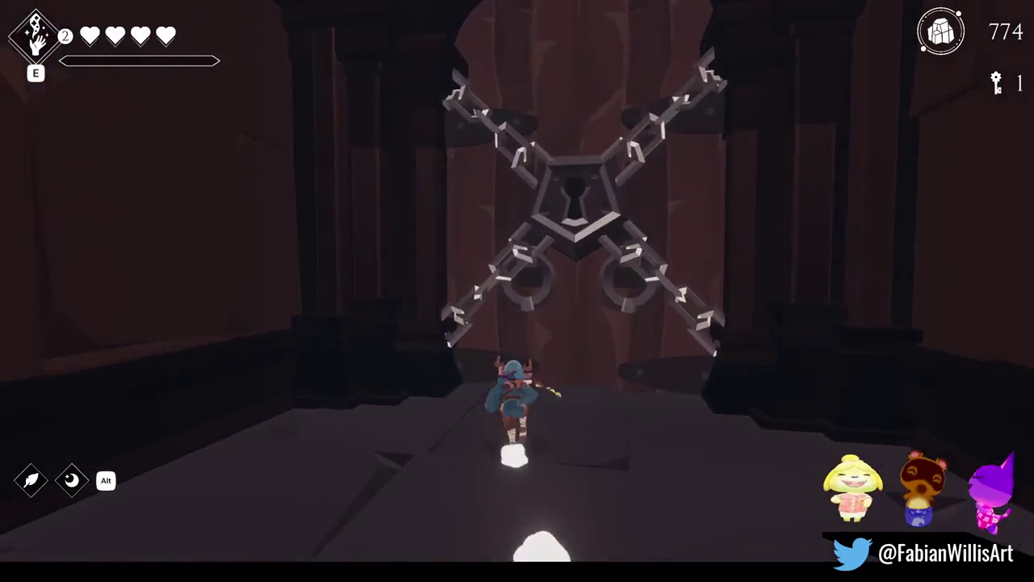
key(w)
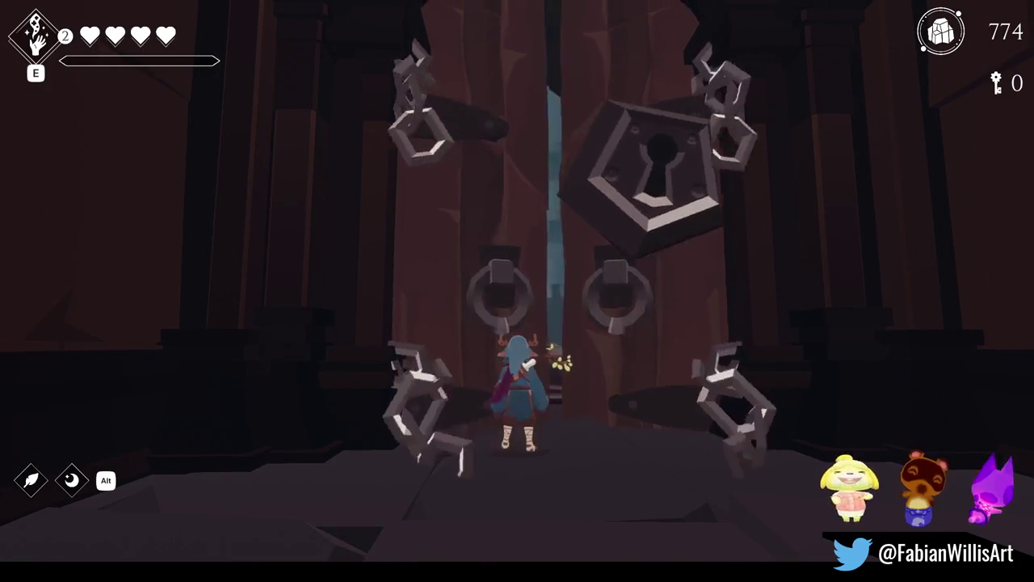
key(w)
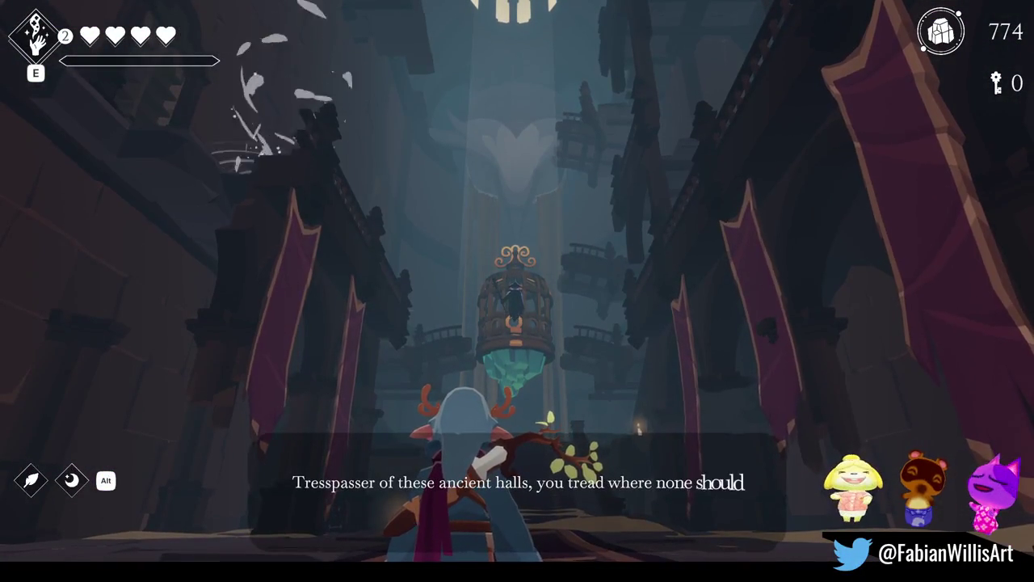
key(e)
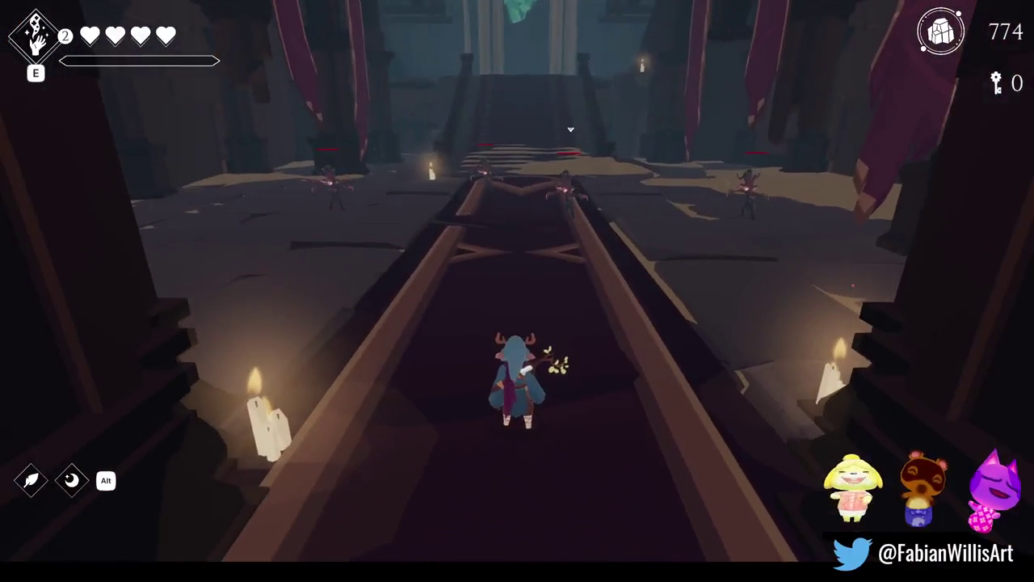
Fight the carpet enemies with slashes, a sweeping special and a burst, collect shards, then pause
key(w)
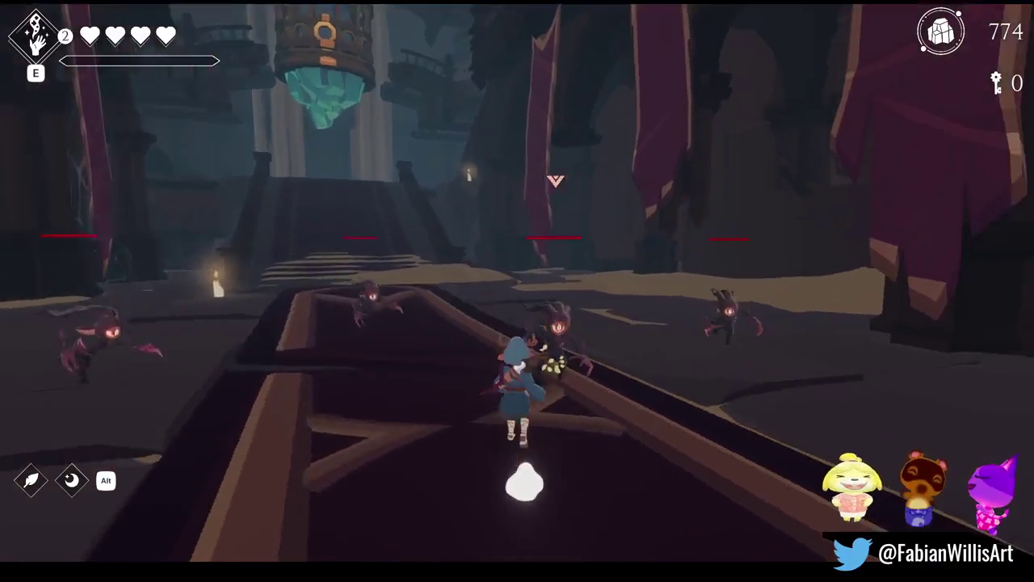
key(j)
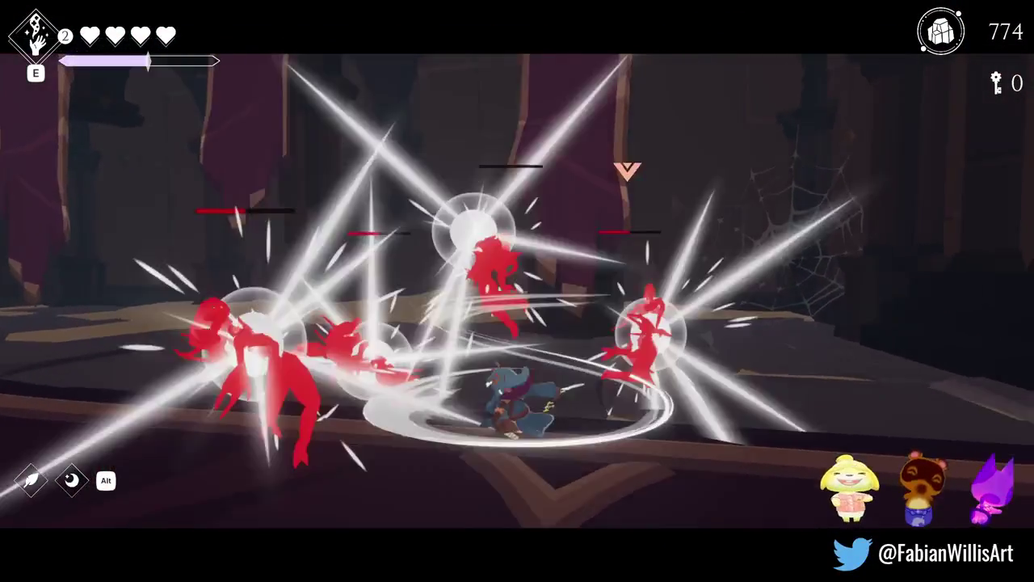
key(d)
key(w)
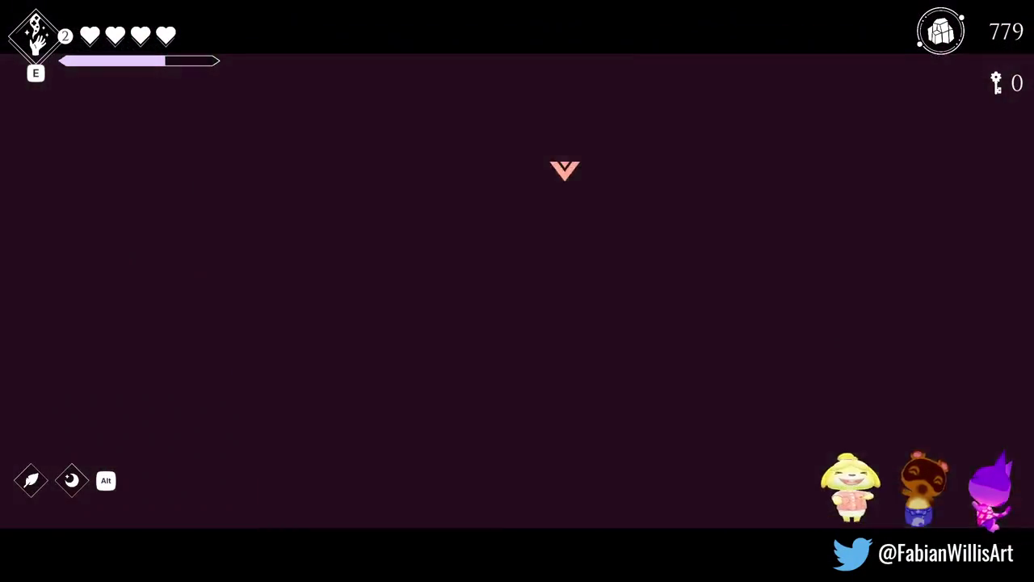
key(j)
key(s)
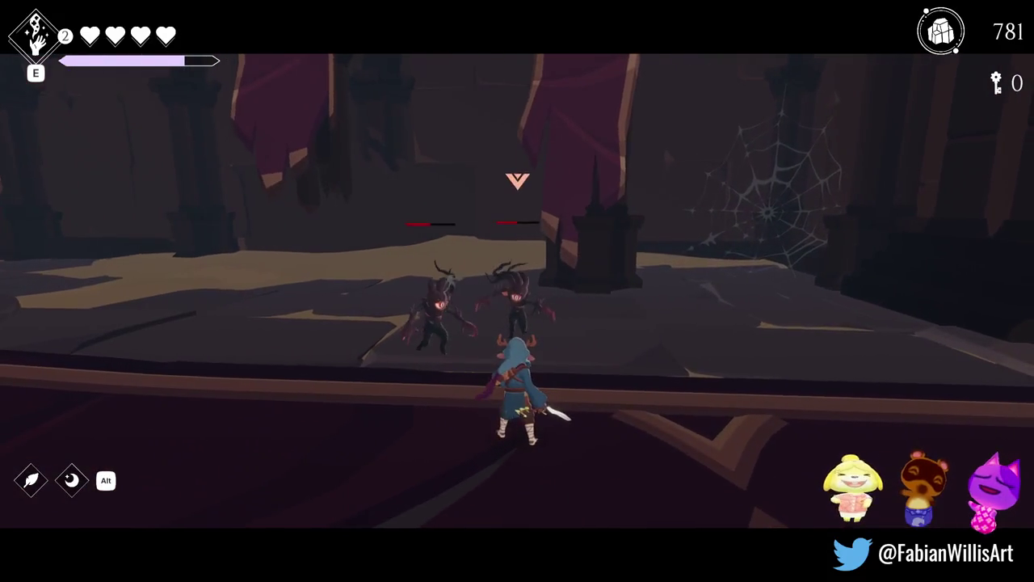
key(j)
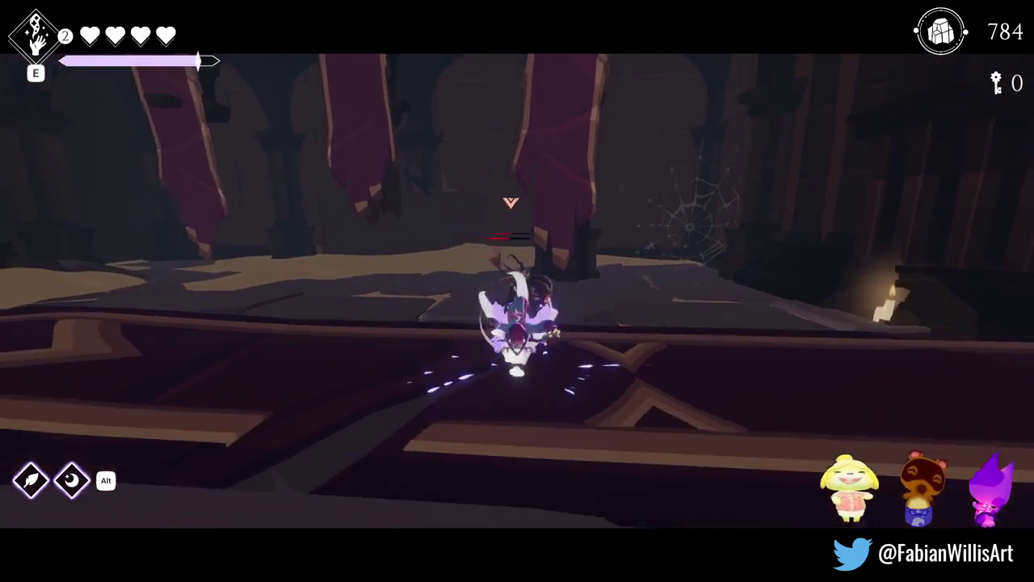
key(w)
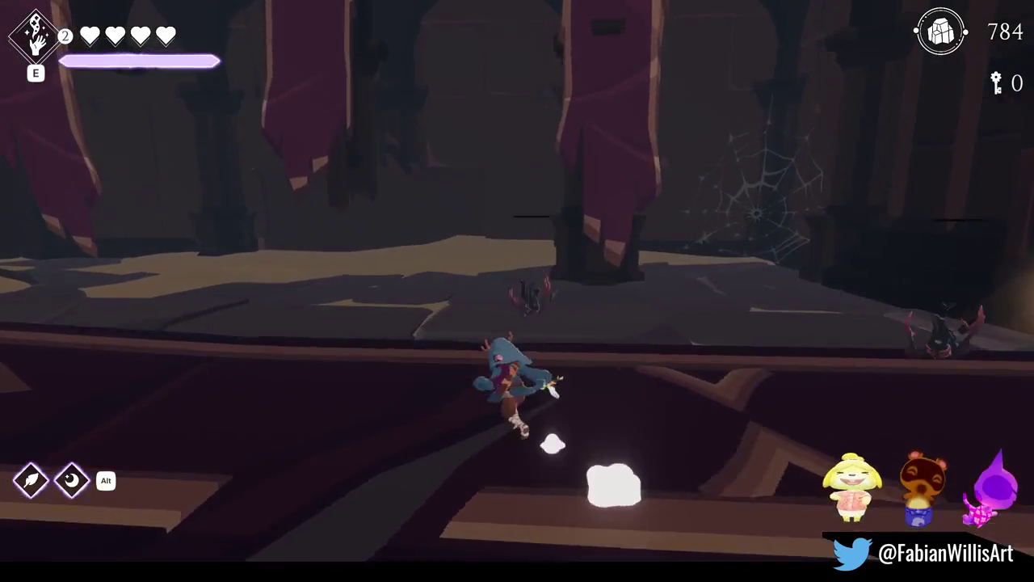
key(Escape)
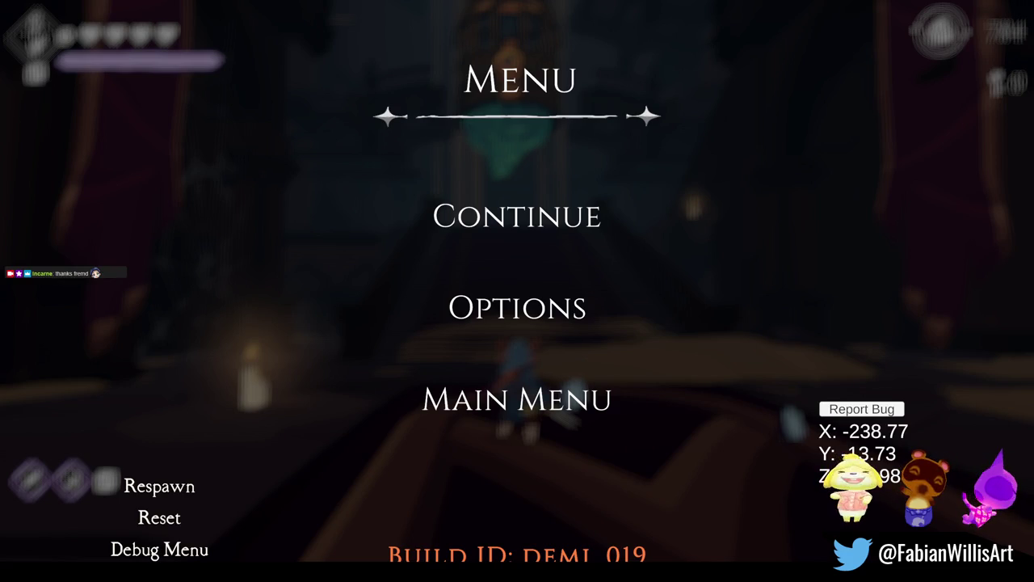
click(602, 220)
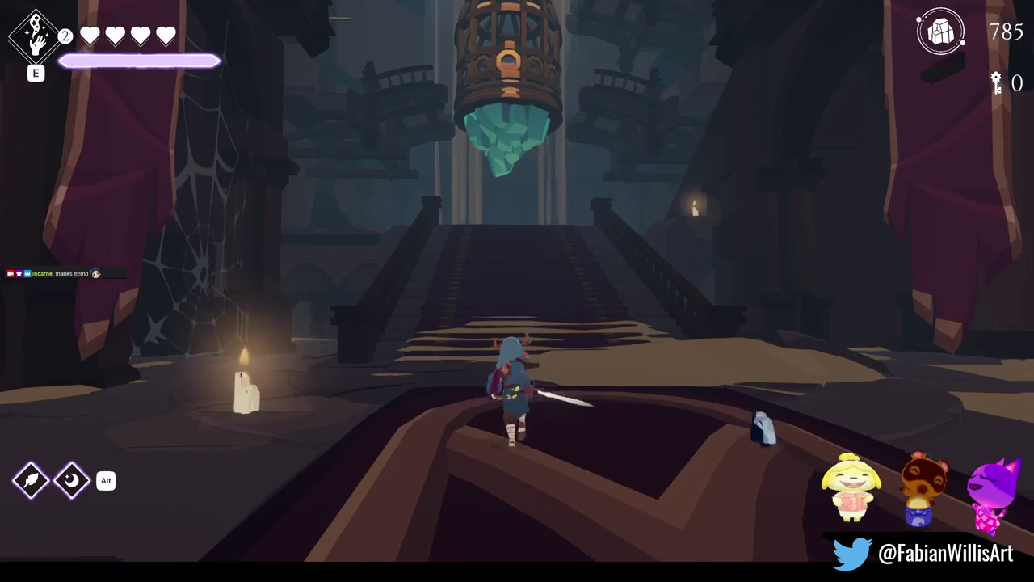
Run and roll up the staircase through the upper hall onto the balcony and past the birdcage
key(w)
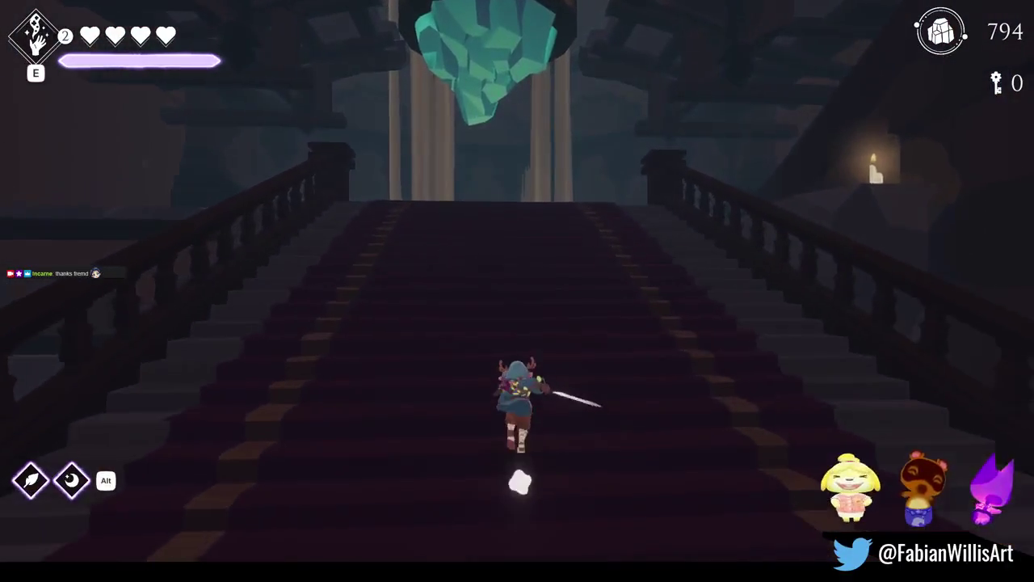
key(w)
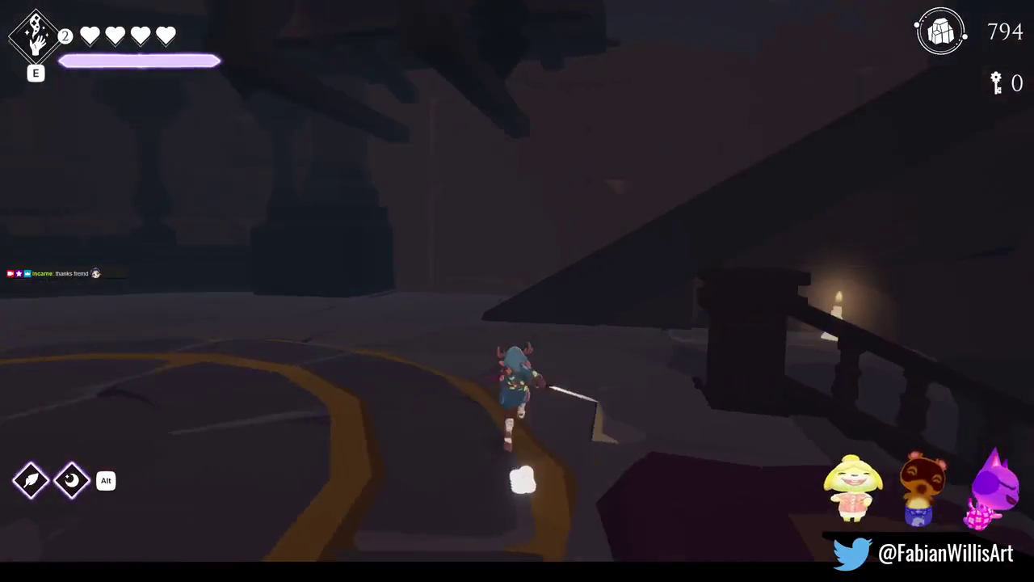
key(w)
key(space)
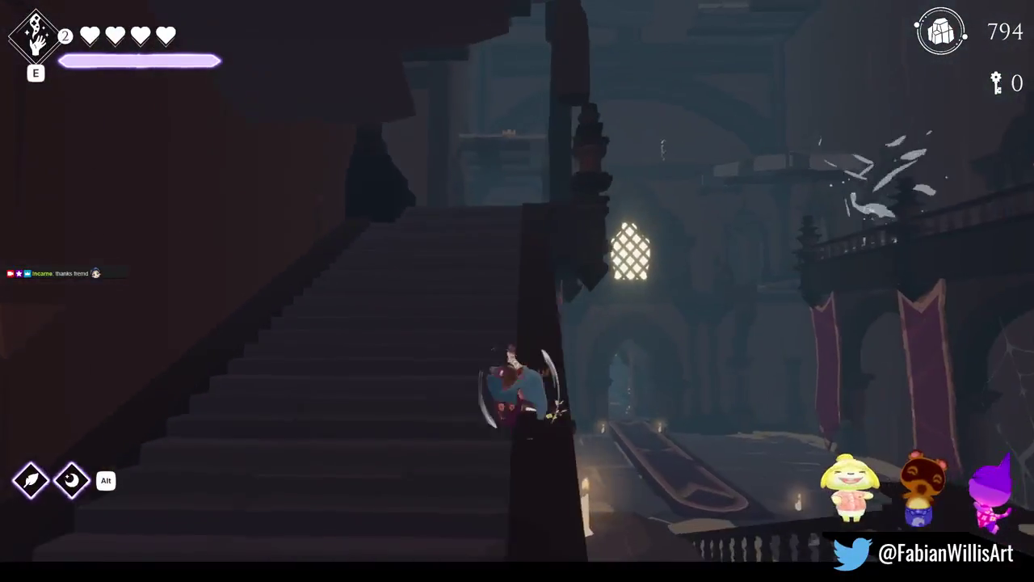
key(w)
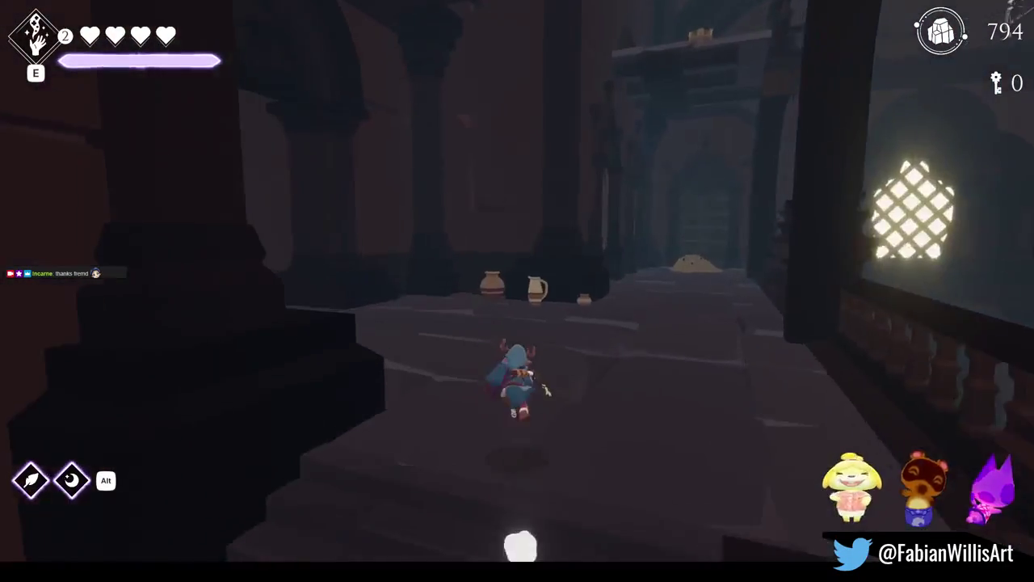
key(w)
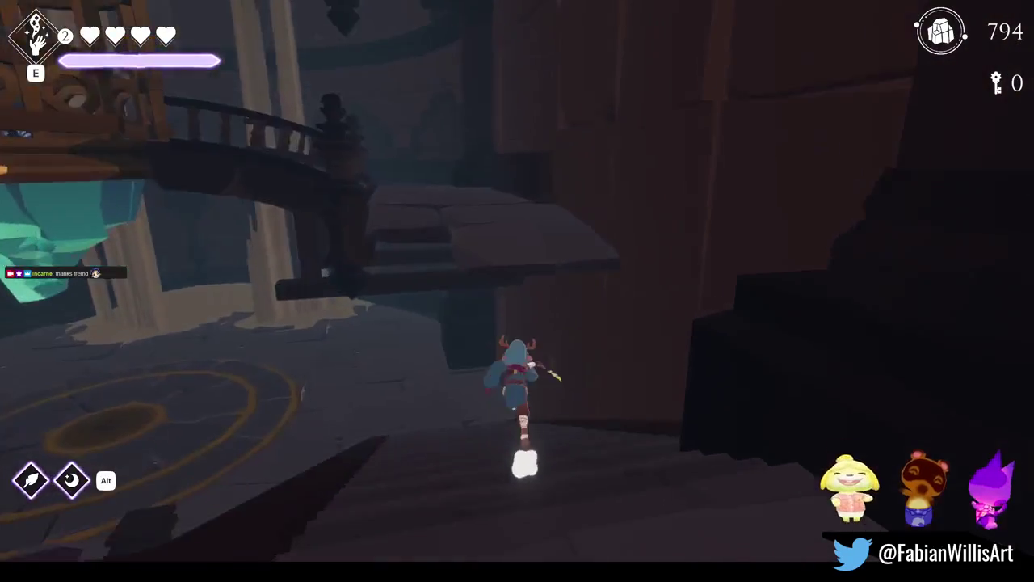
key(w)
key(w)
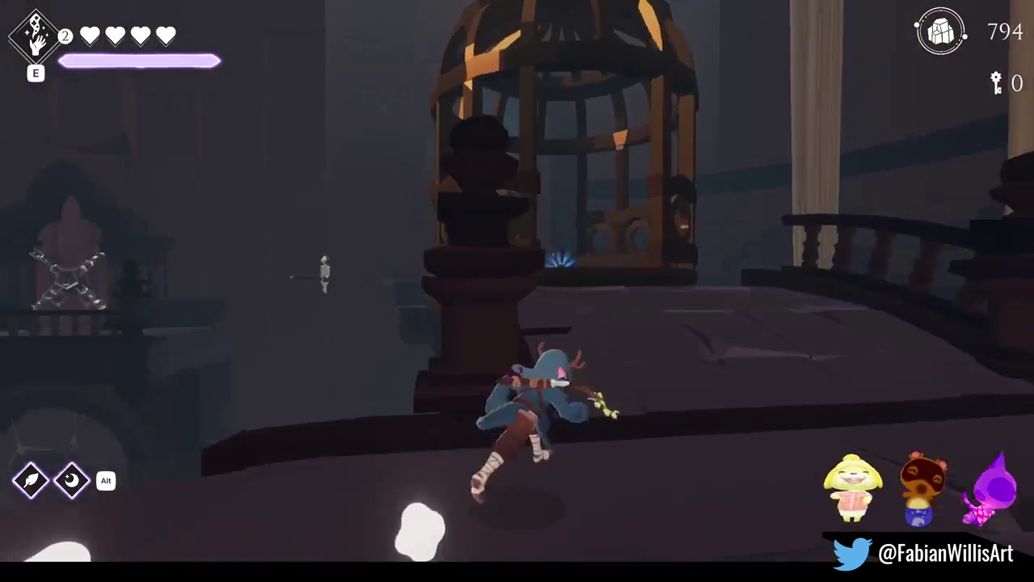
key(w)
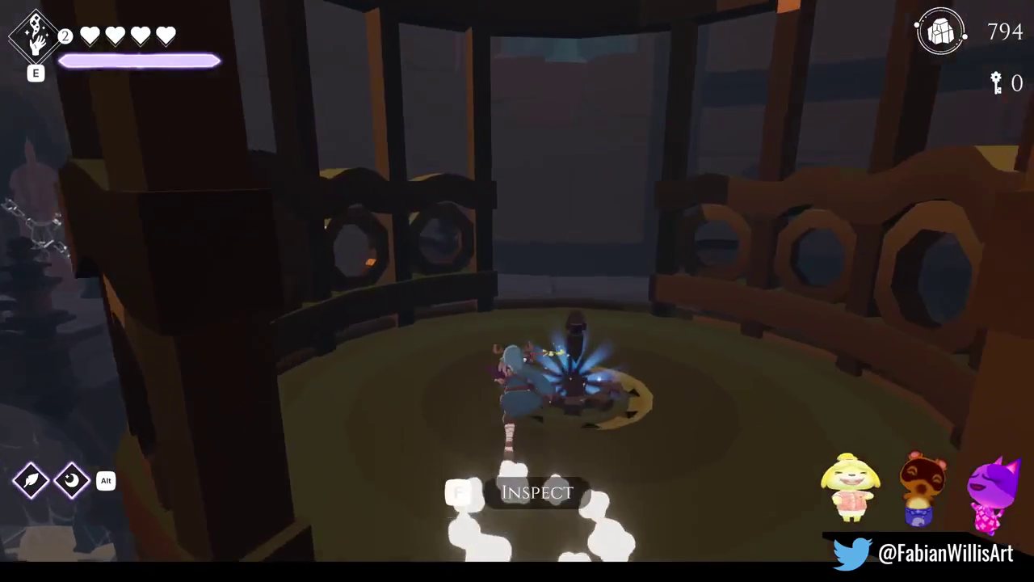
key(w)
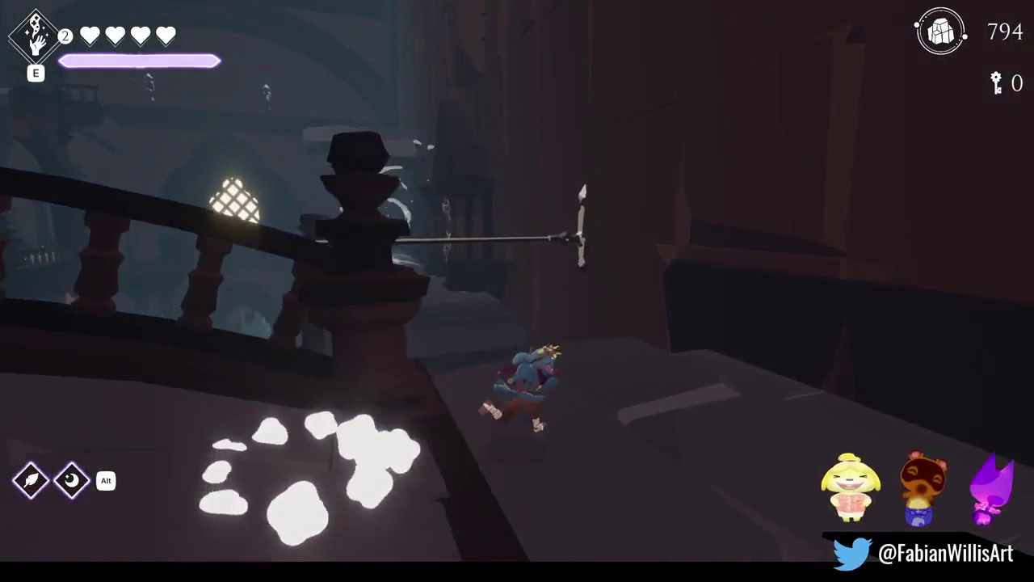
Ride the wind vortex to the higher ledge, grab the pole, and open the chest for a key
key(space)
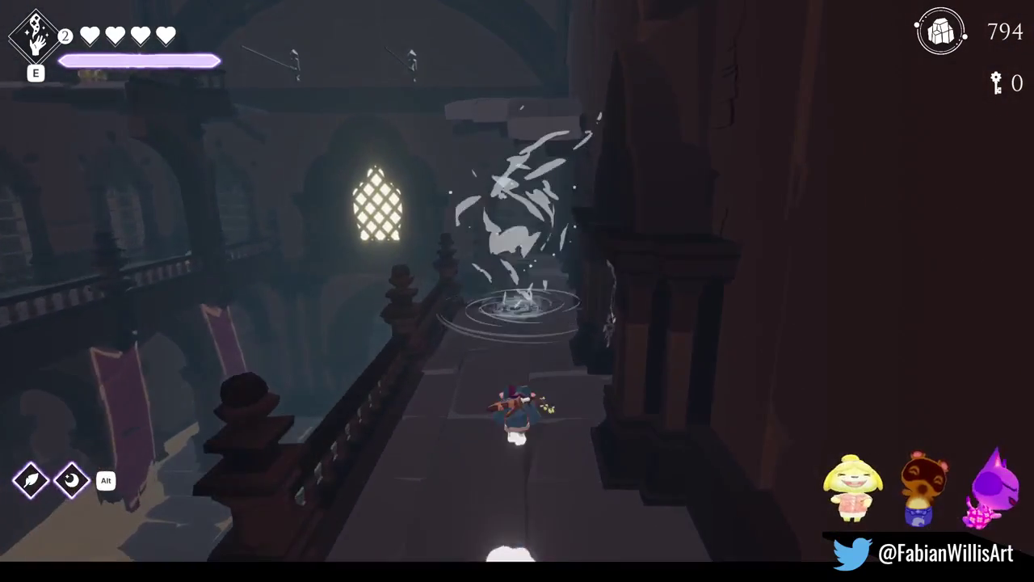
key(w)
key(space)
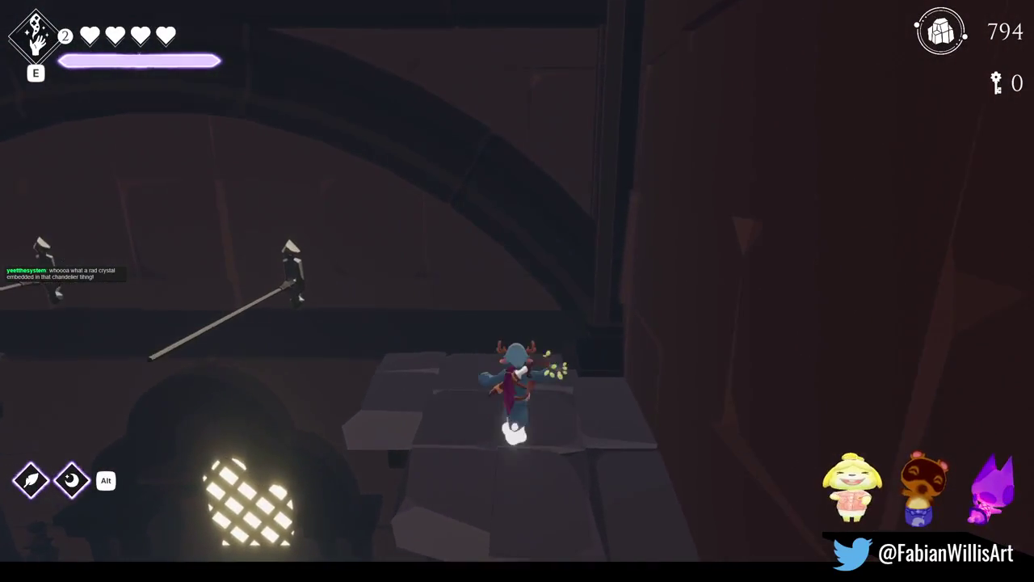
key(w)
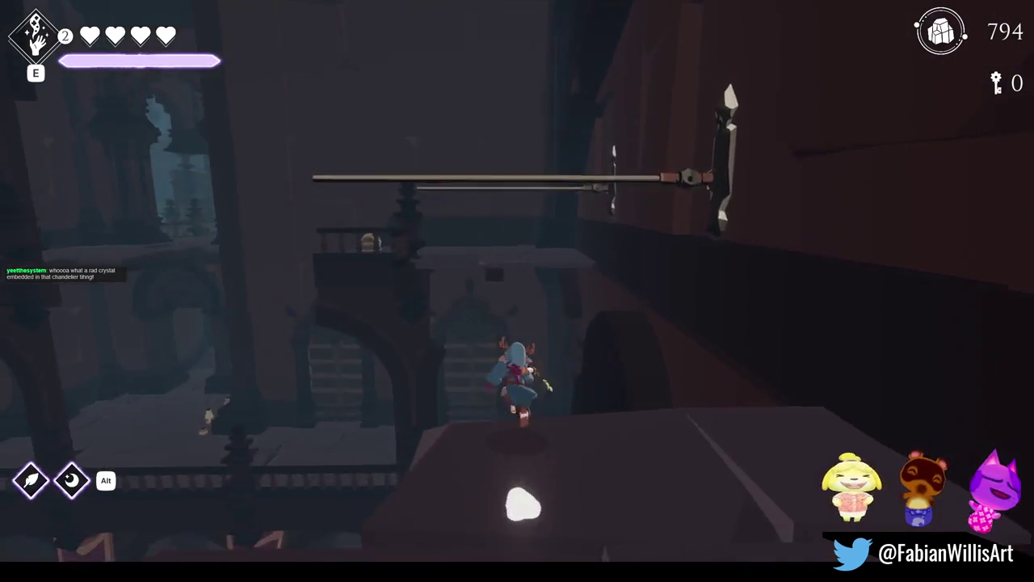
key(w)
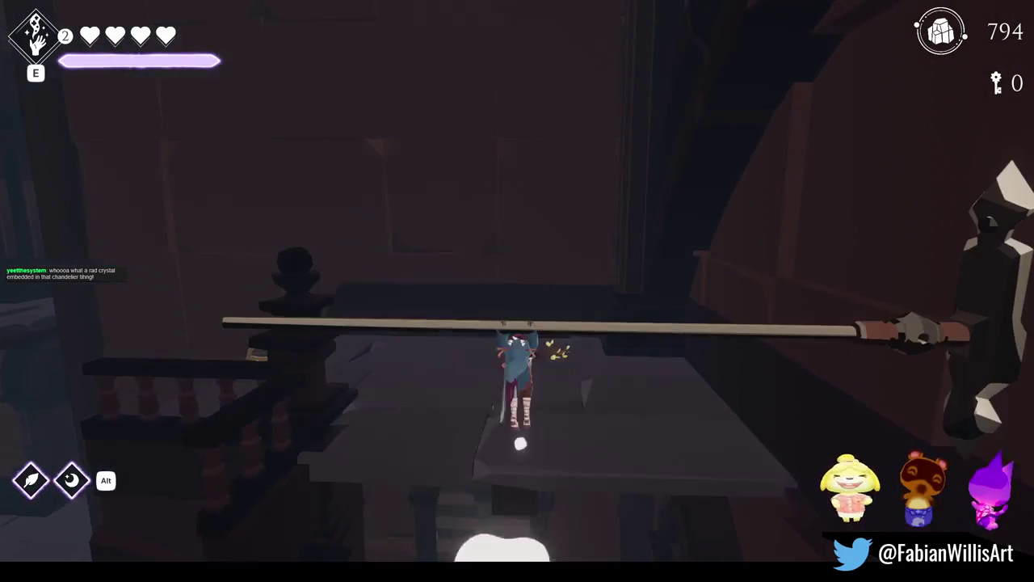
key(w)
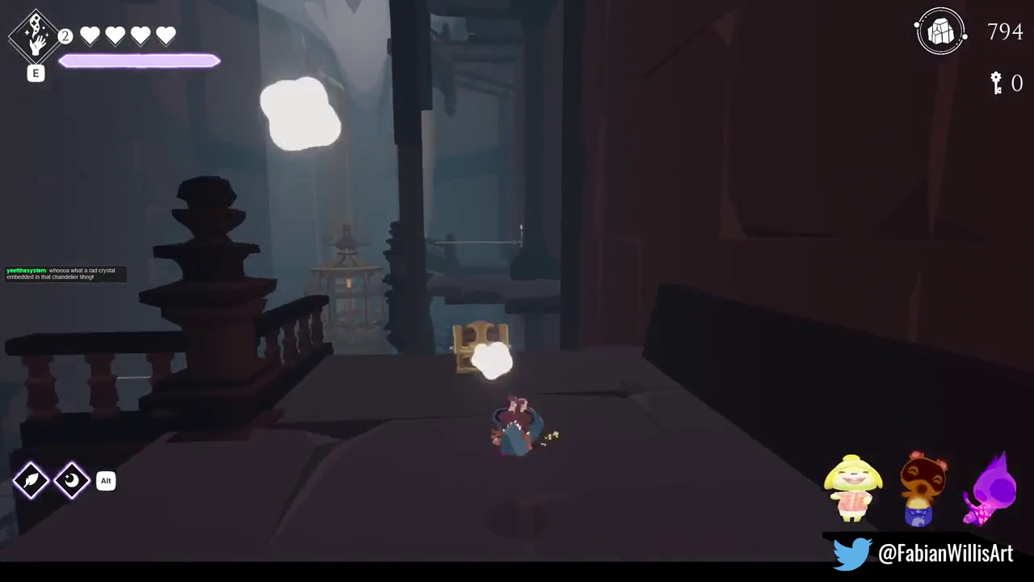
key(f)
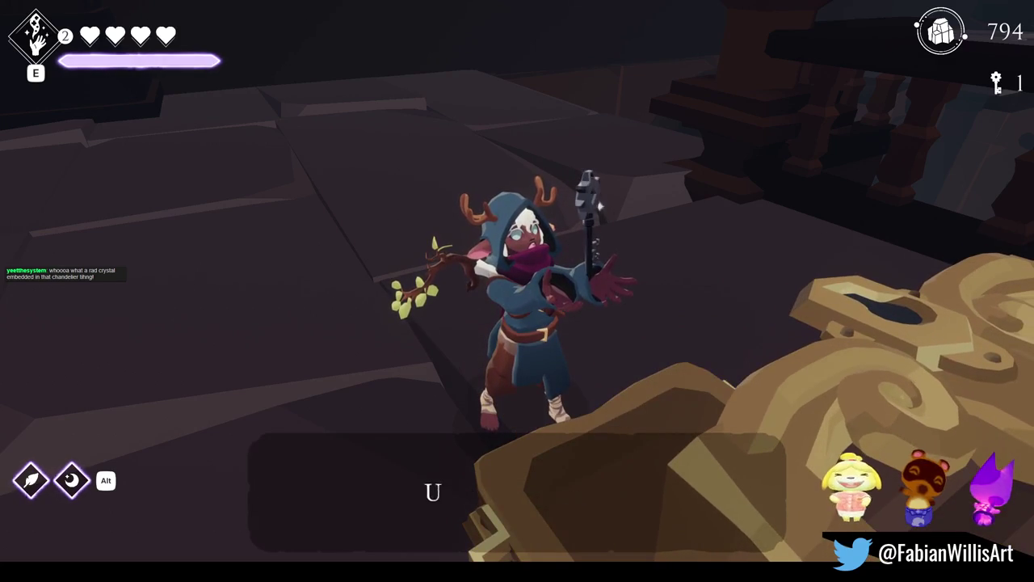
key(f)
Dash across the stone platforms and narrow walkway to the chained, padlocked door
key(w)
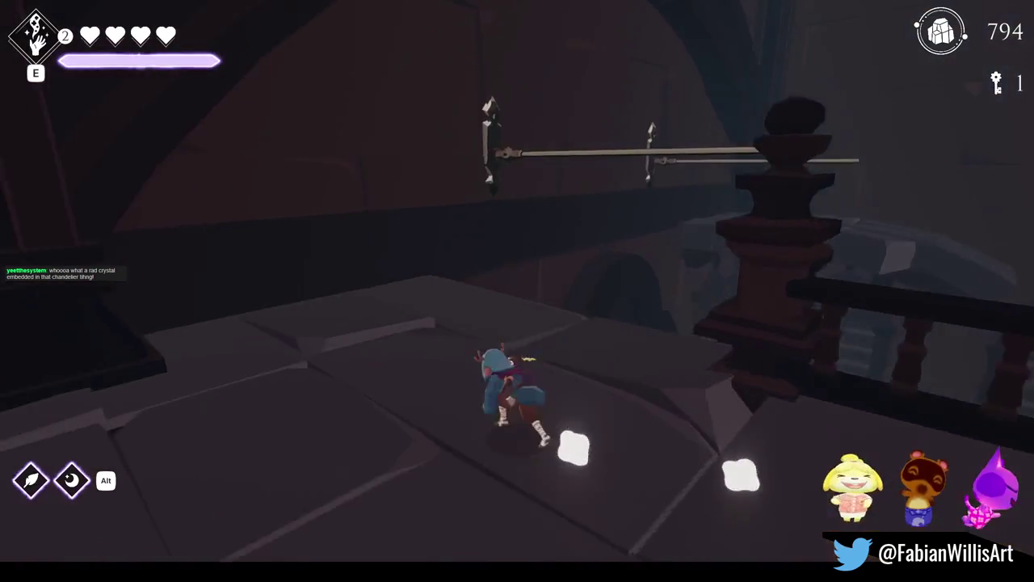
key(w)
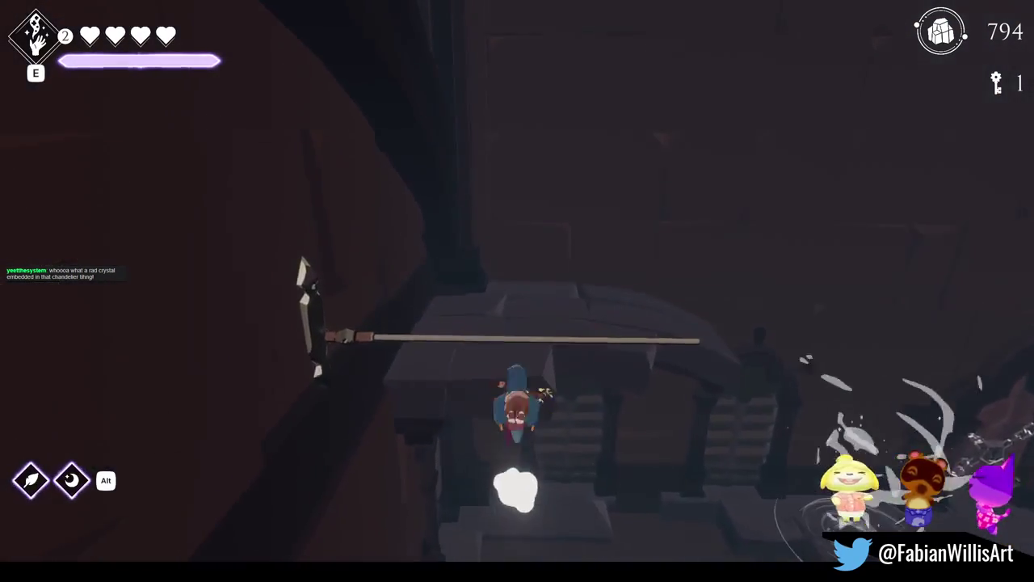
key(w)
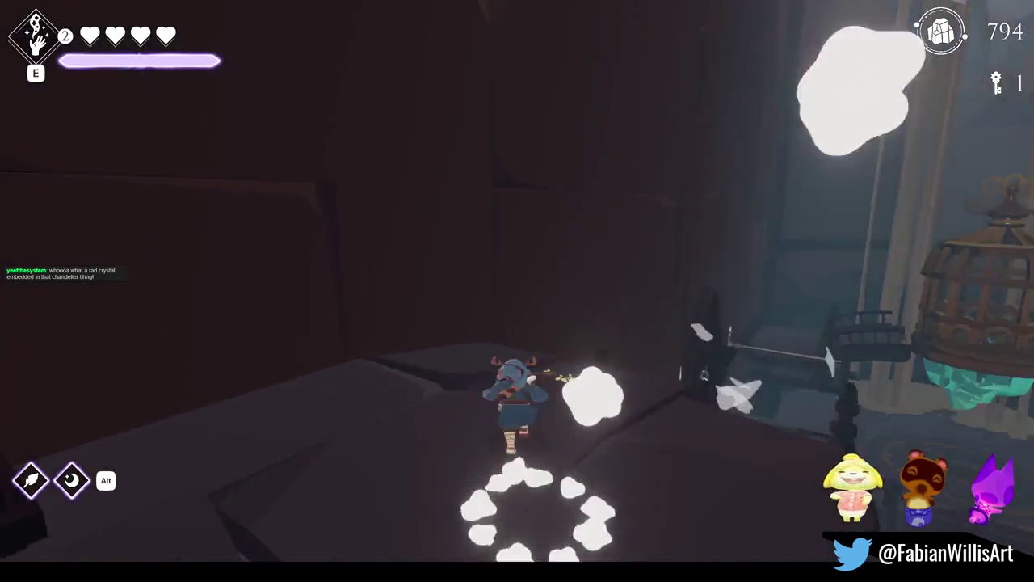
key(w)
key(w)
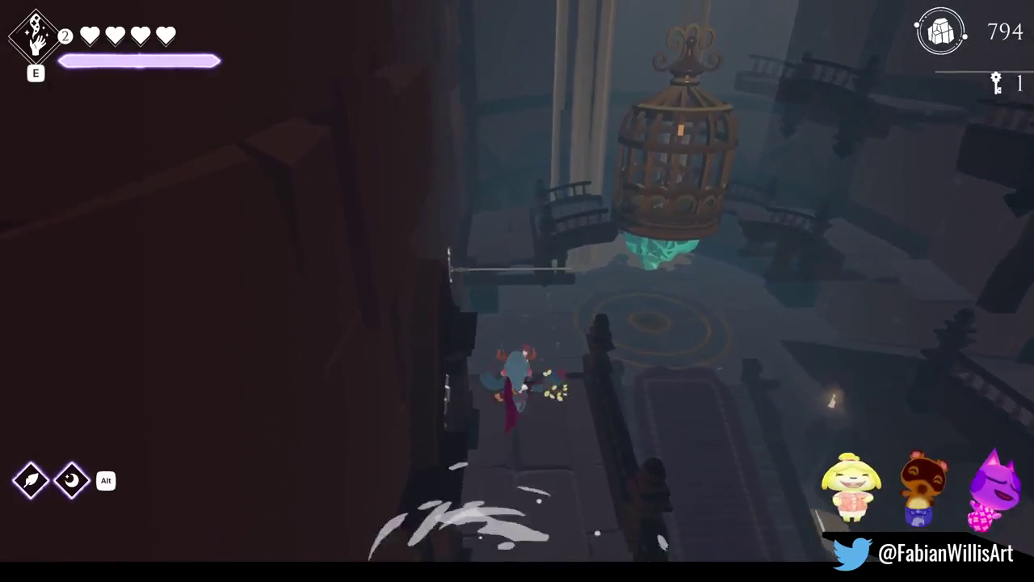
key(w)
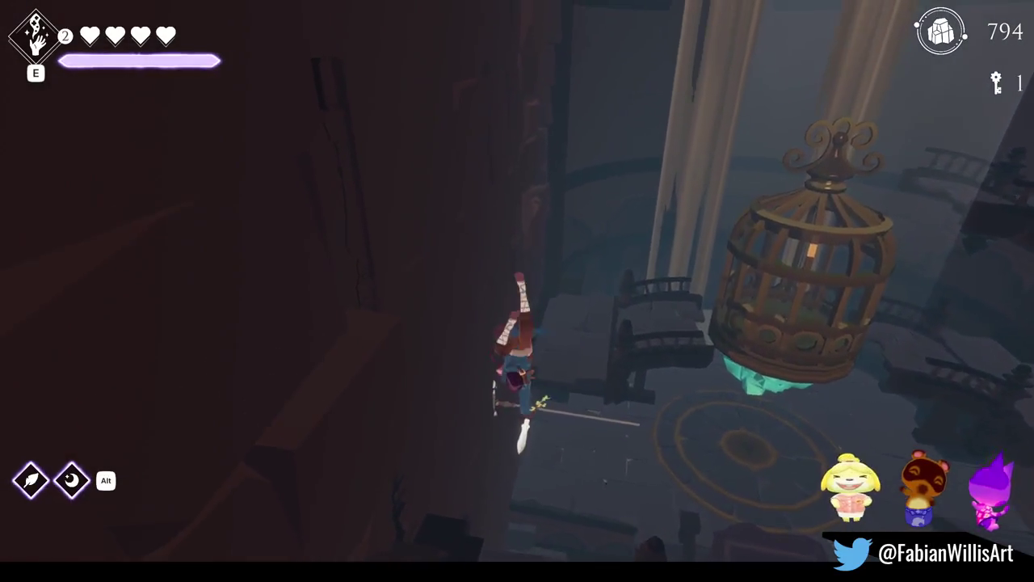
key(w)
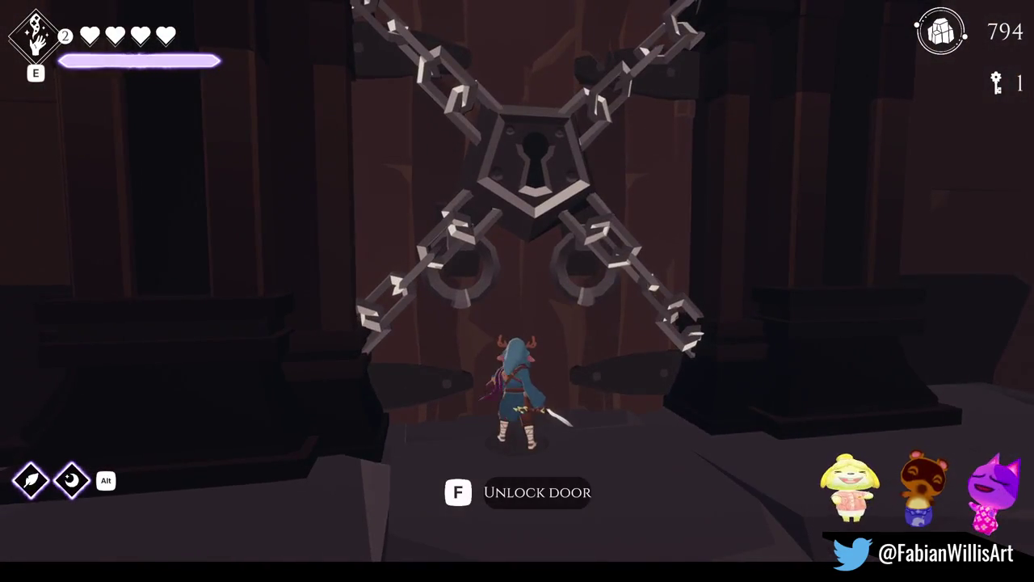
Unlock the chained door, run past the barred gate and through the next rooms over the ledge
key(w)
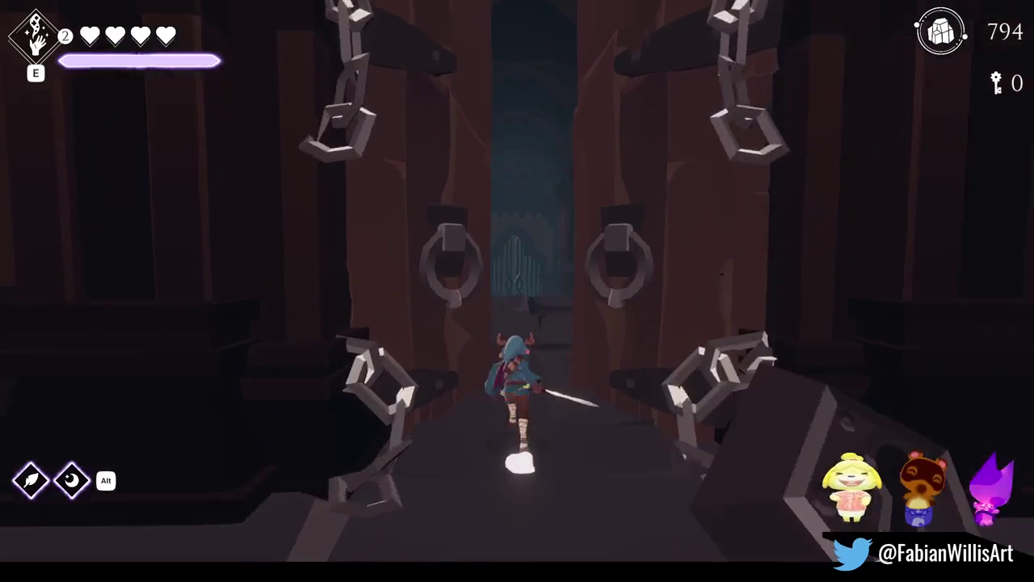
key(w)
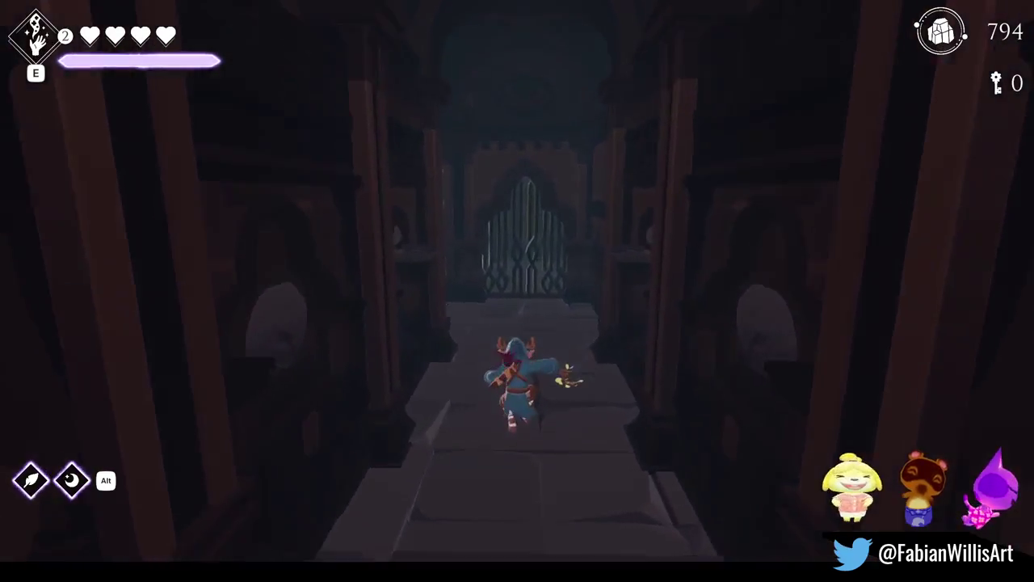
key(w)
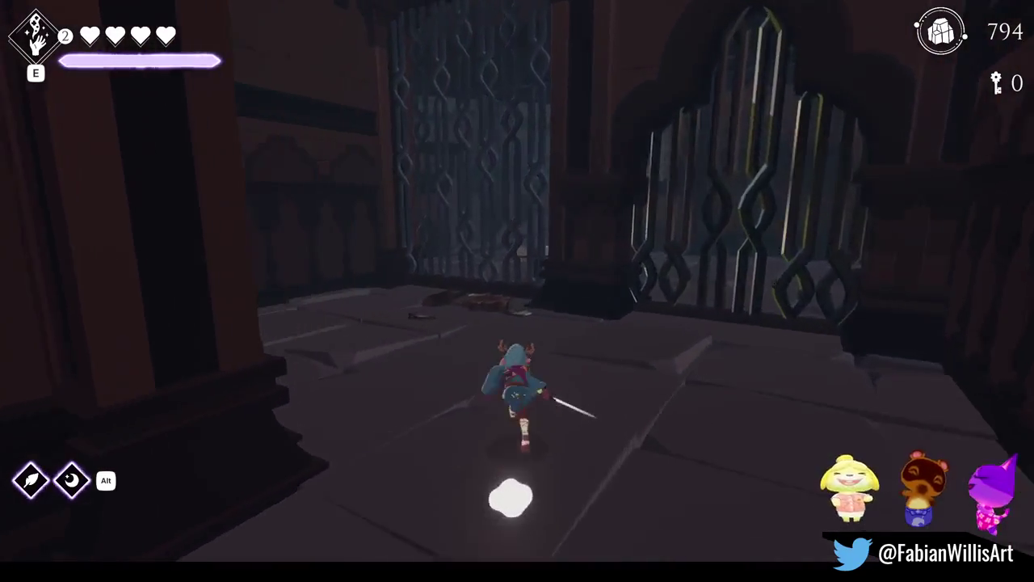
key(w)
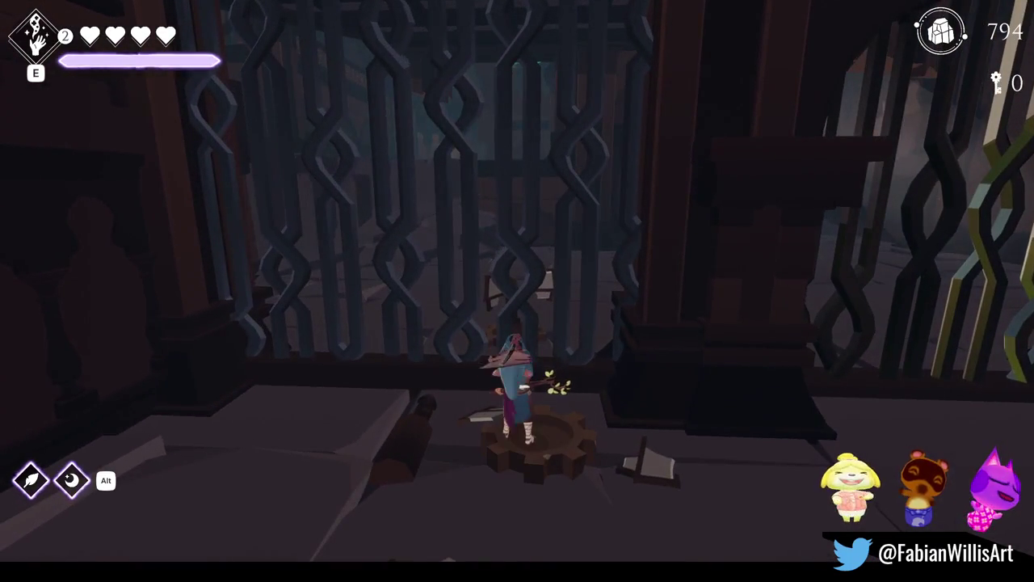
key(d)
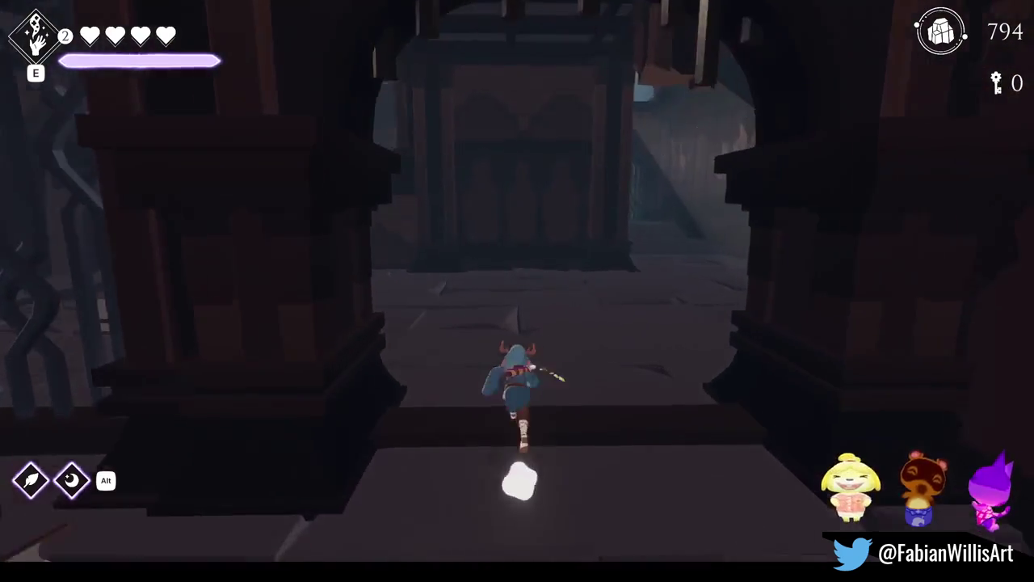
key(w)
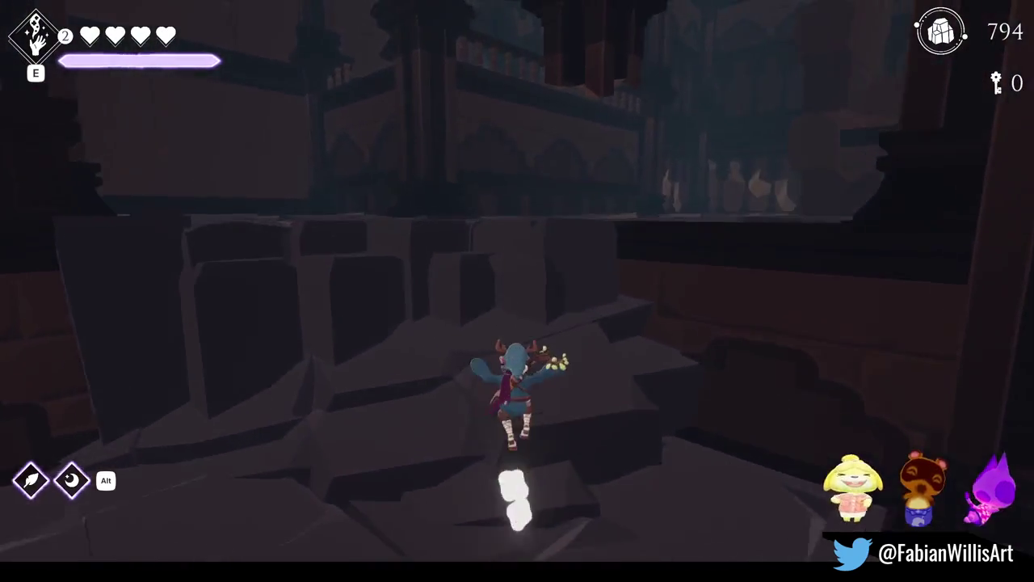
key(w)
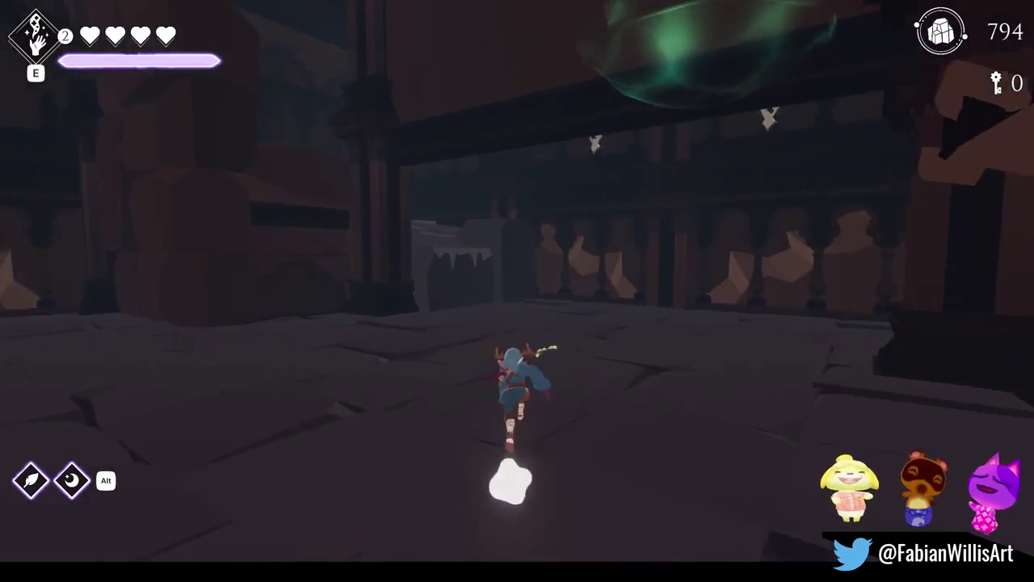
key(a)
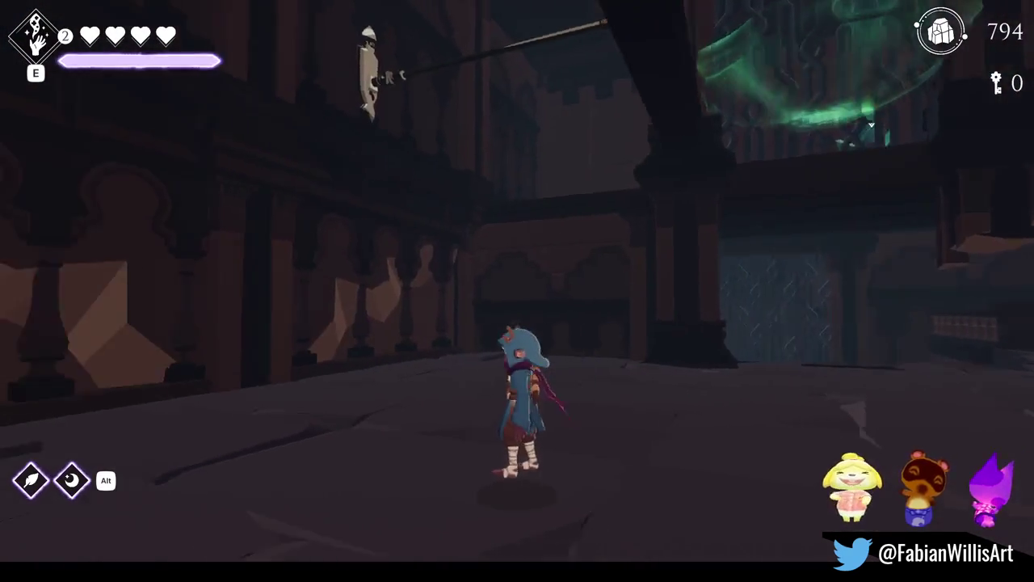
key(space)
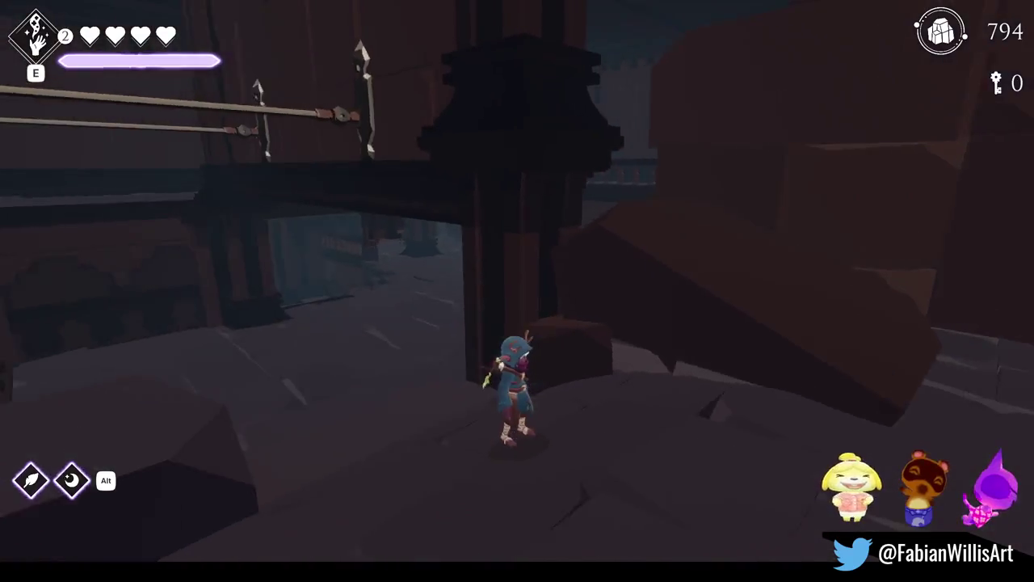
Run down the barred corridor, shatter the pedestal crystal, and drop onto the octagonal platform
key(w)
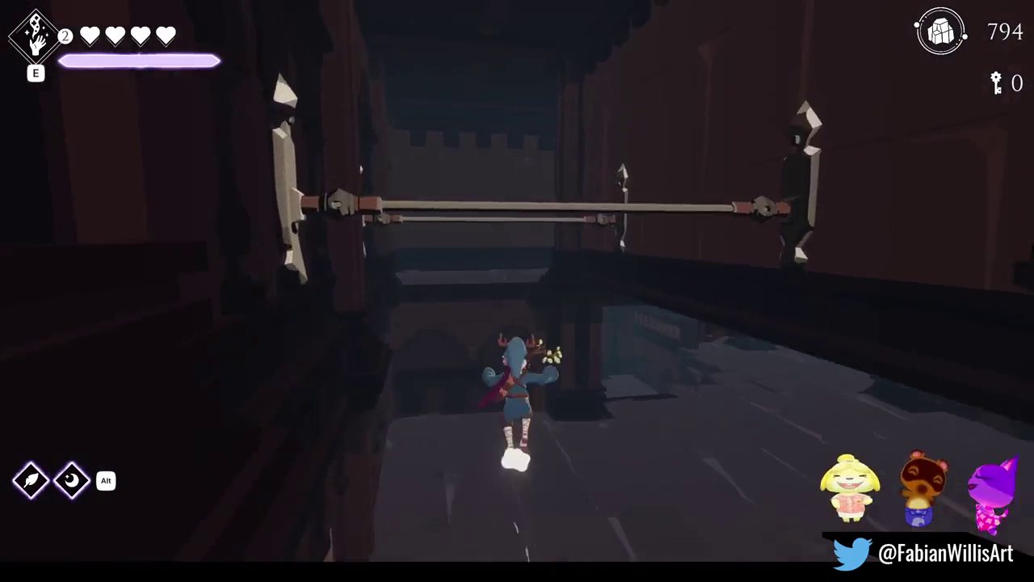
key(w)
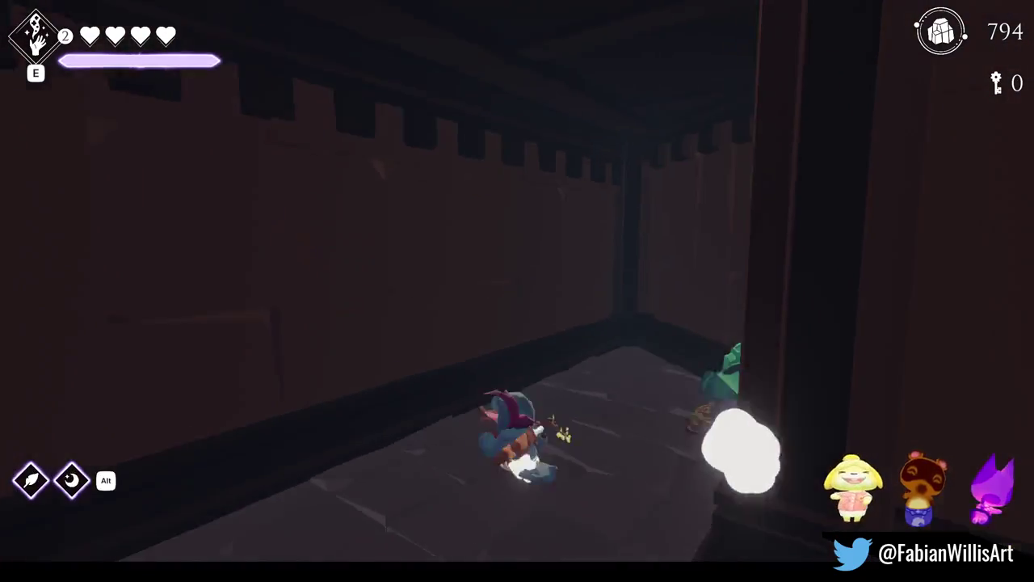
key(w)
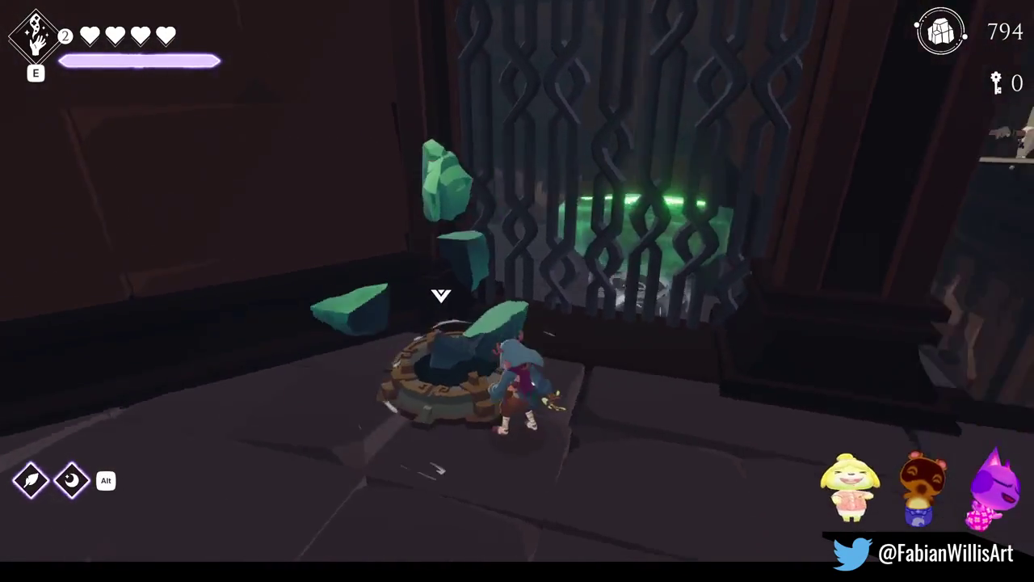
key(w)
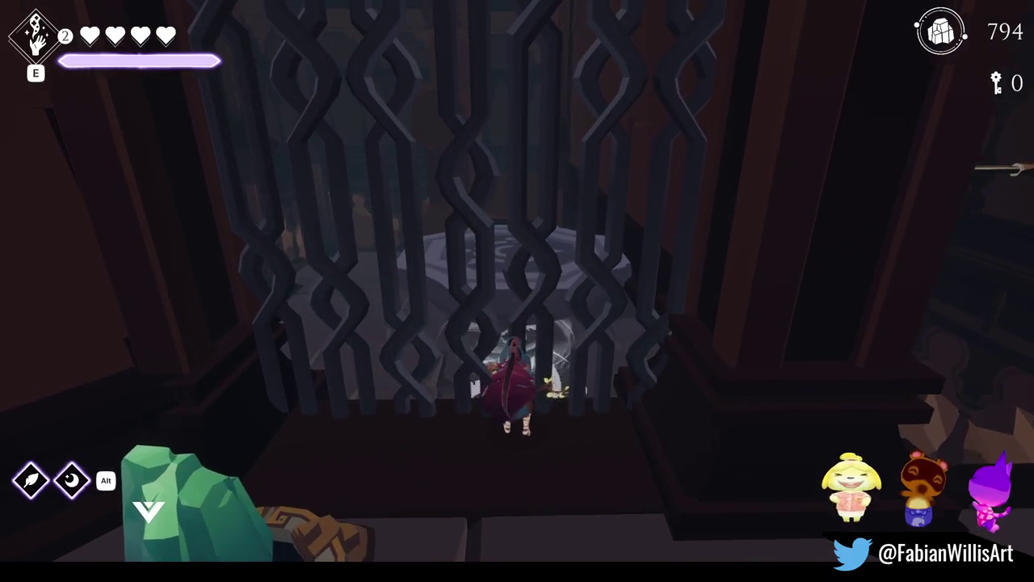
key(s)
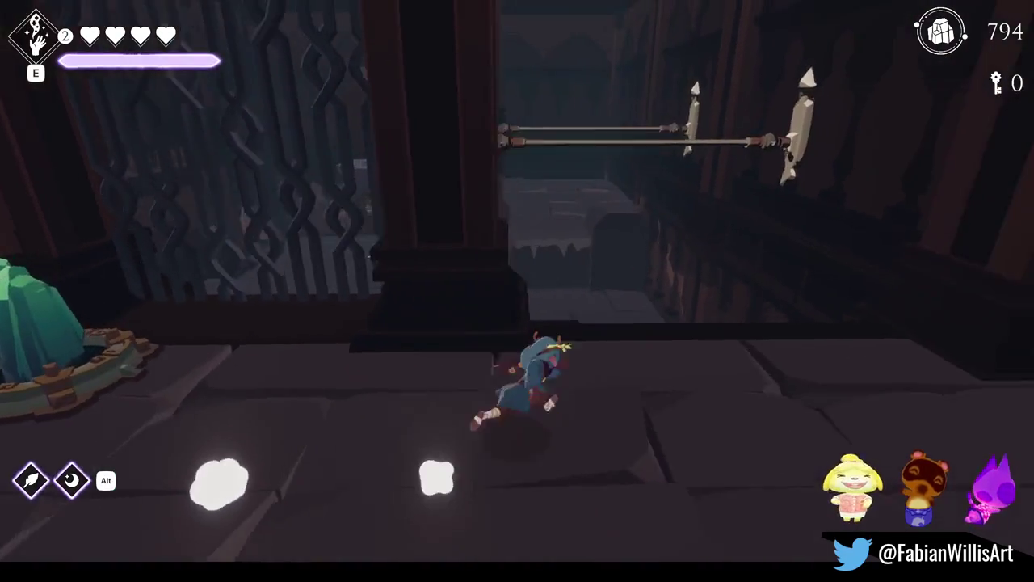
key(w)
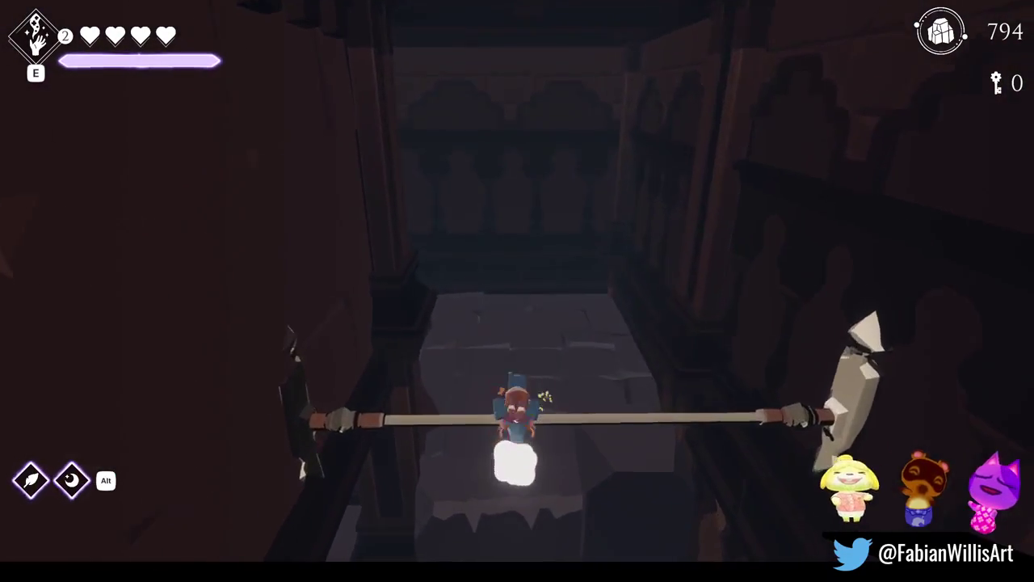
key(w)
key(w)
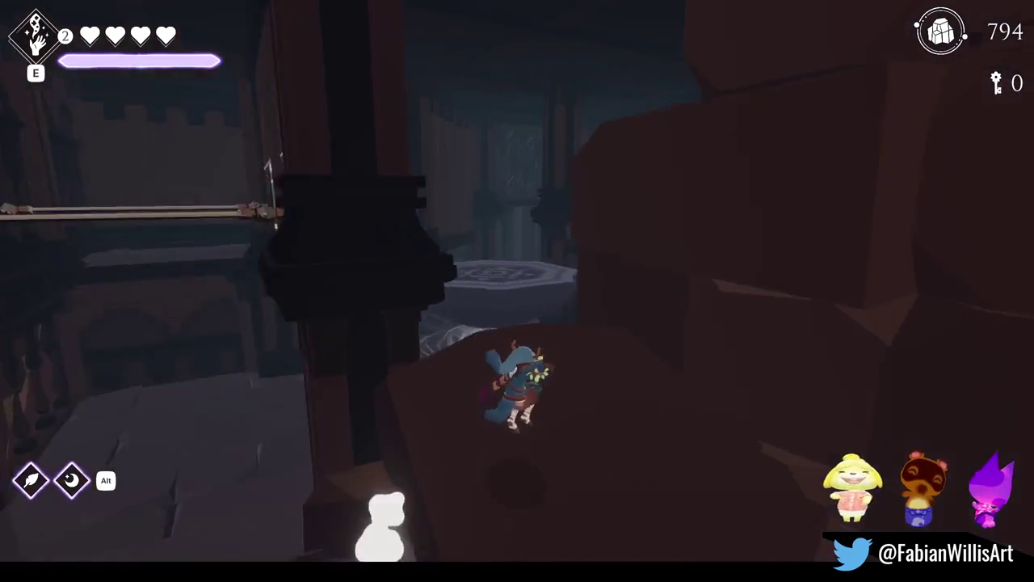
key(w)
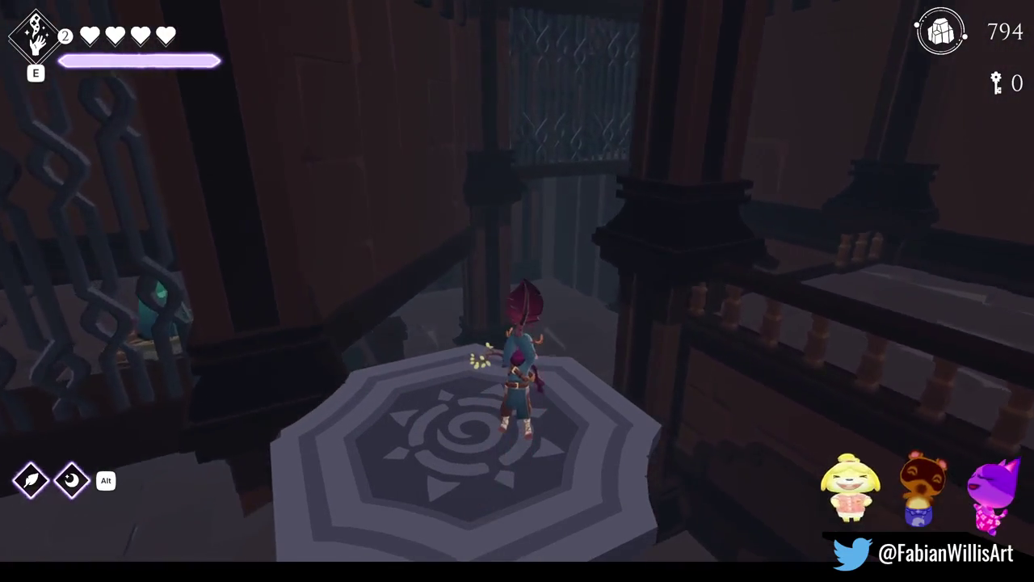
Cross the octagonal platform onto the stone walkway and come back to it
key(w)
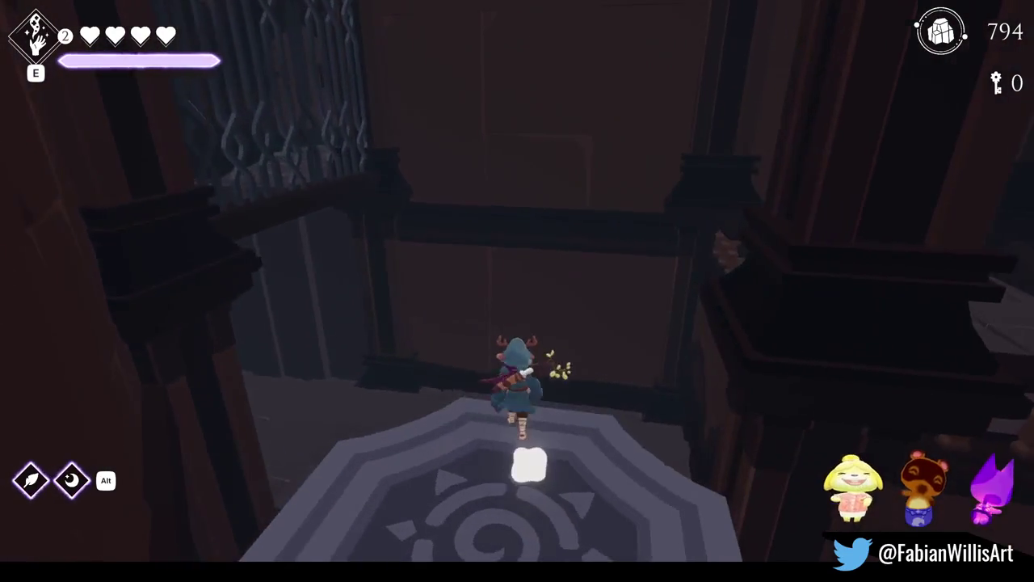
key(s)
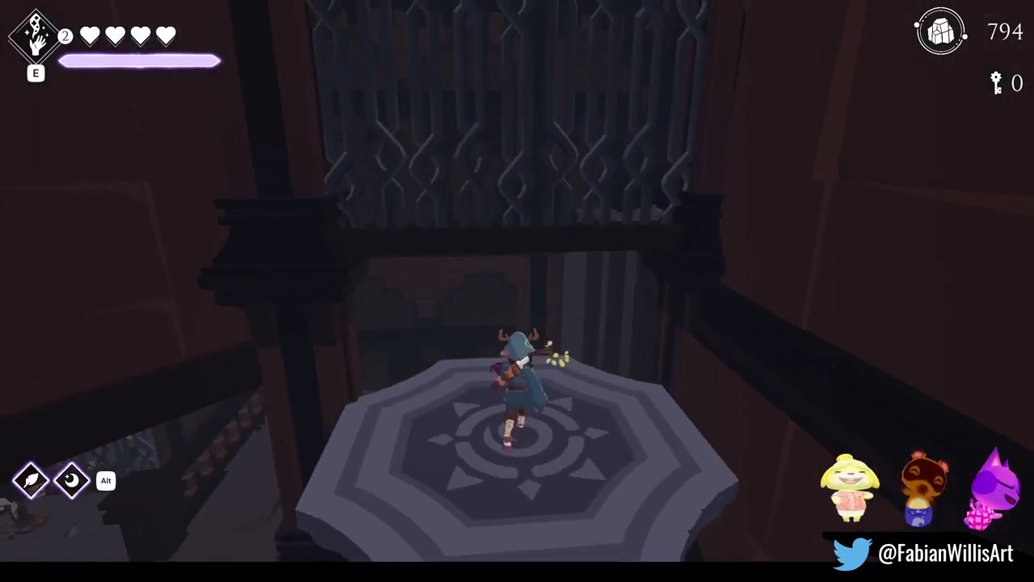
key(w)
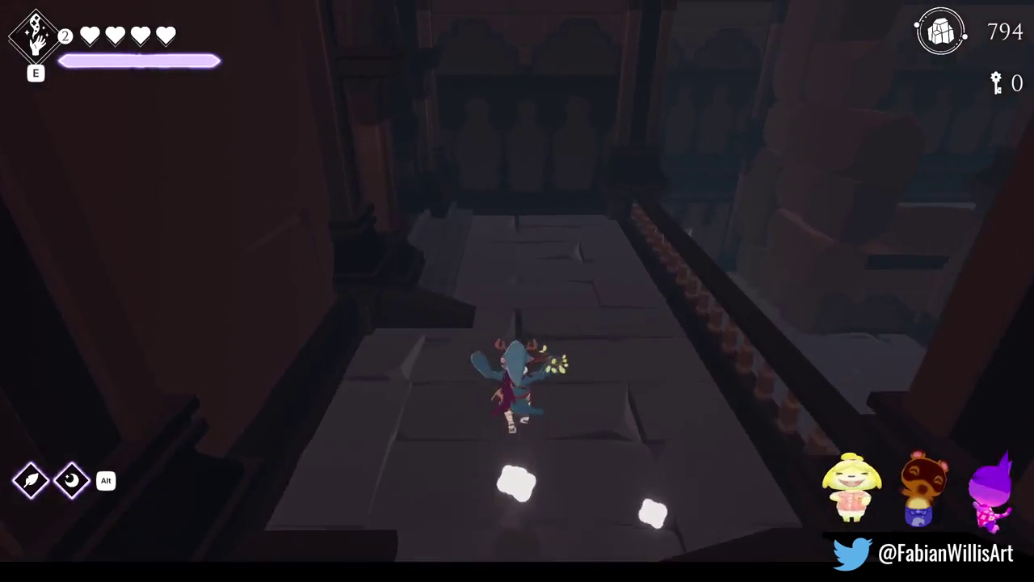
key(s)
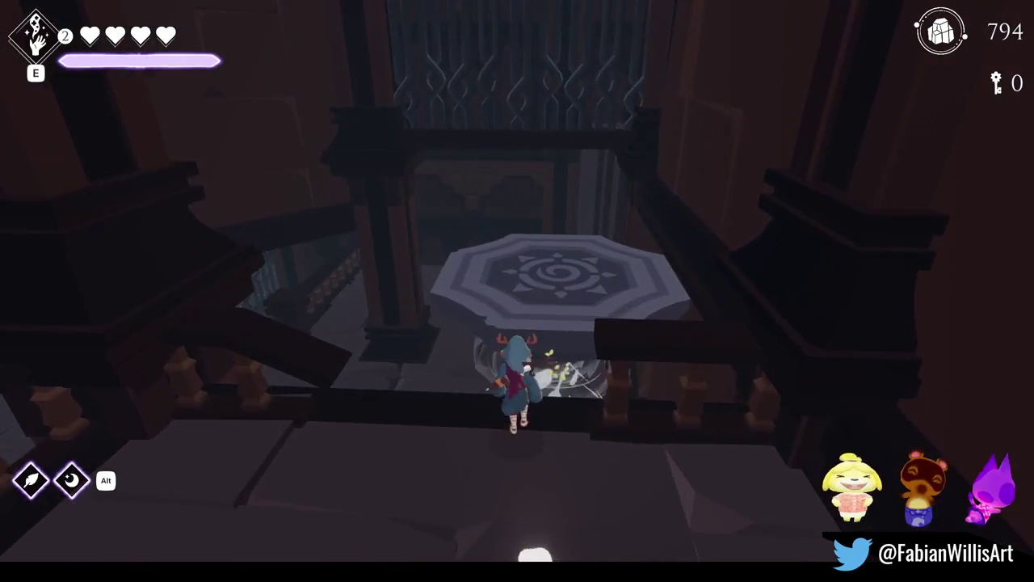
key(w)
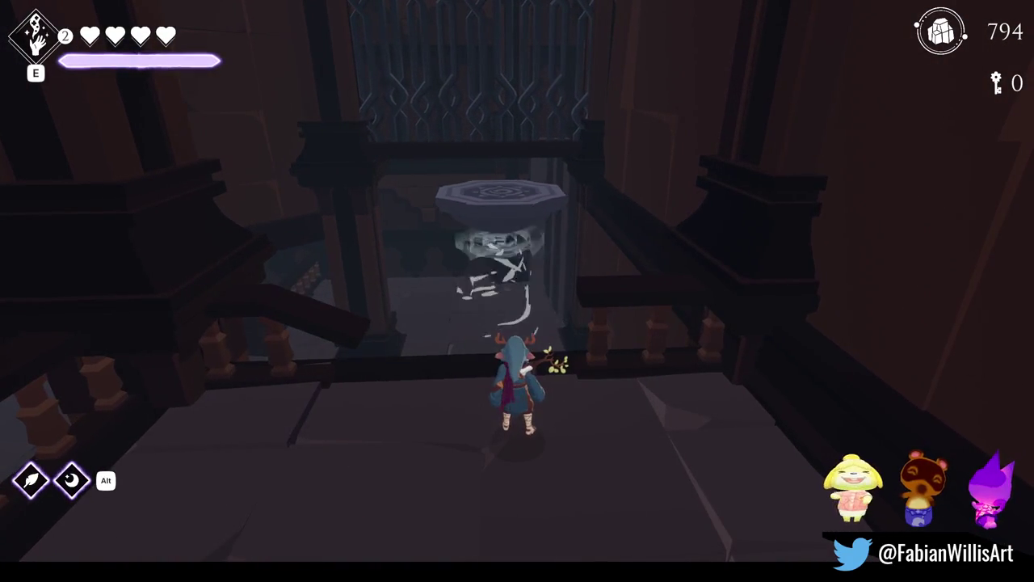
Run through the archway corridor past the pendulum blades and stop on the next octagonal platform
key(s)
key(a)
key(w)
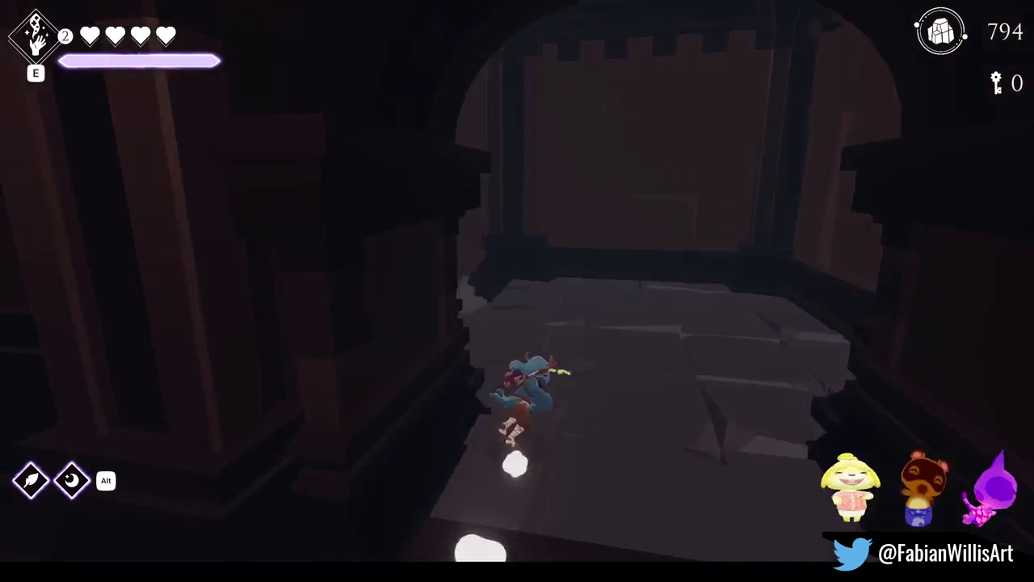
key(w)
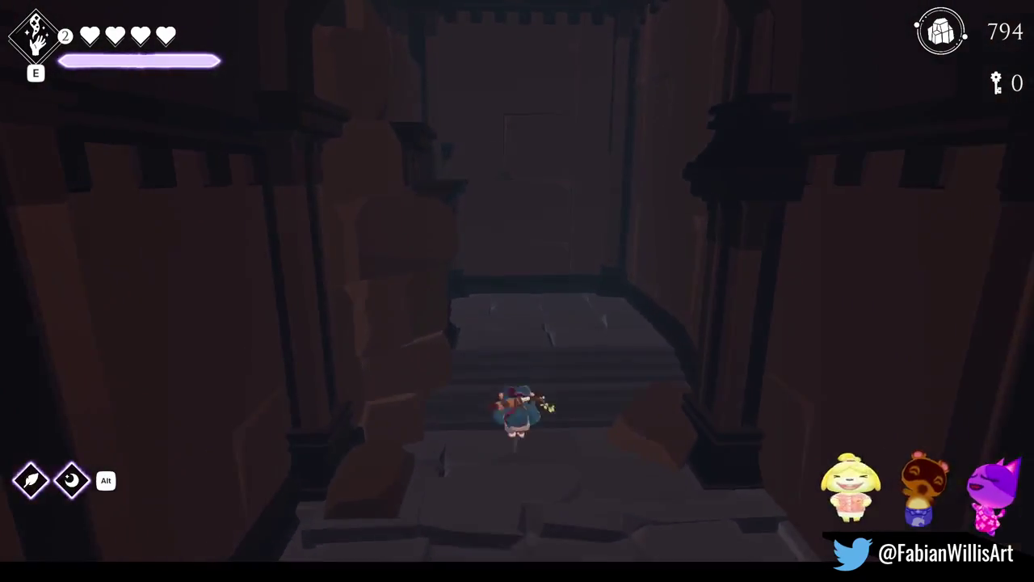
key(w)
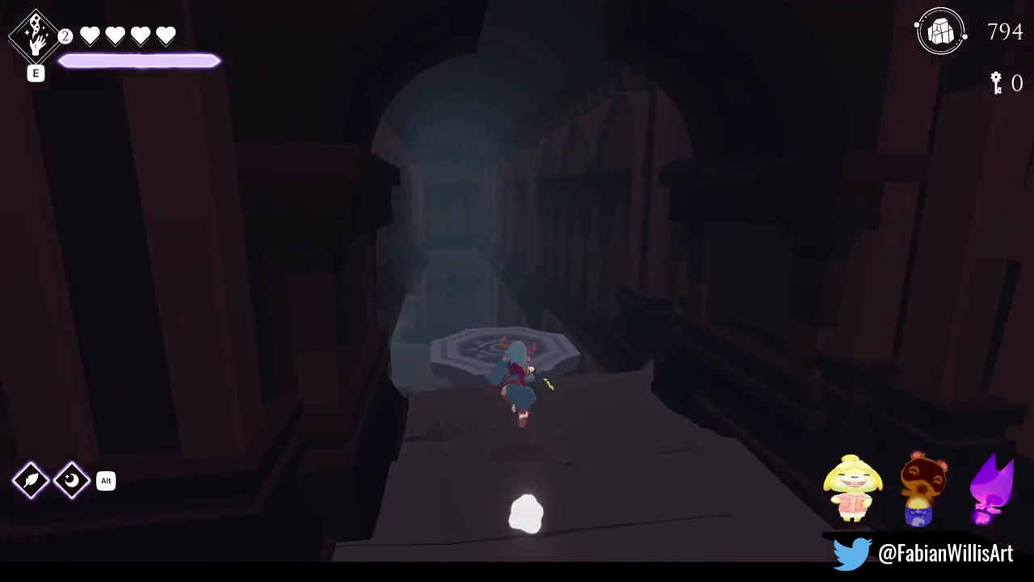
key(w)
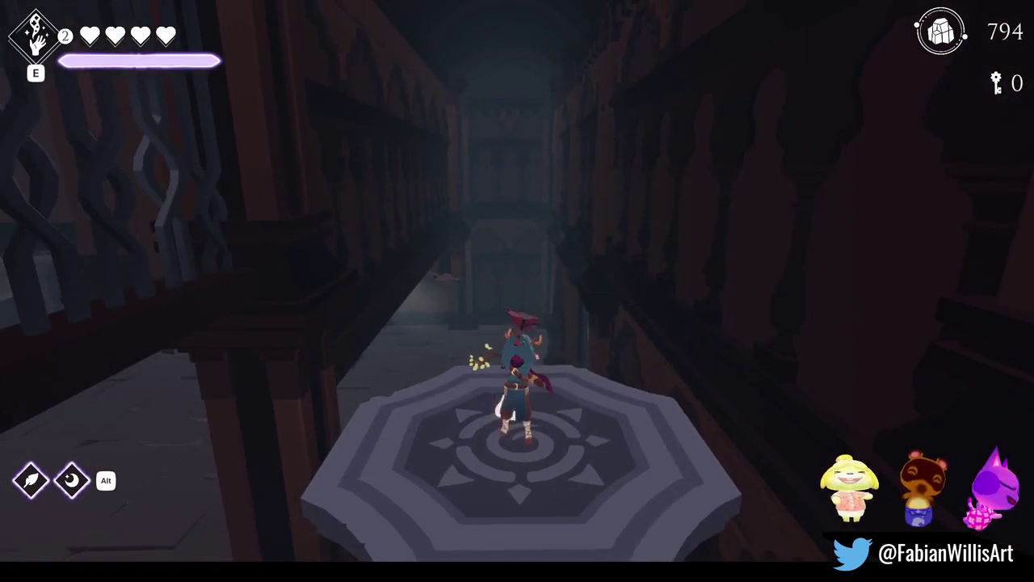
key(s)
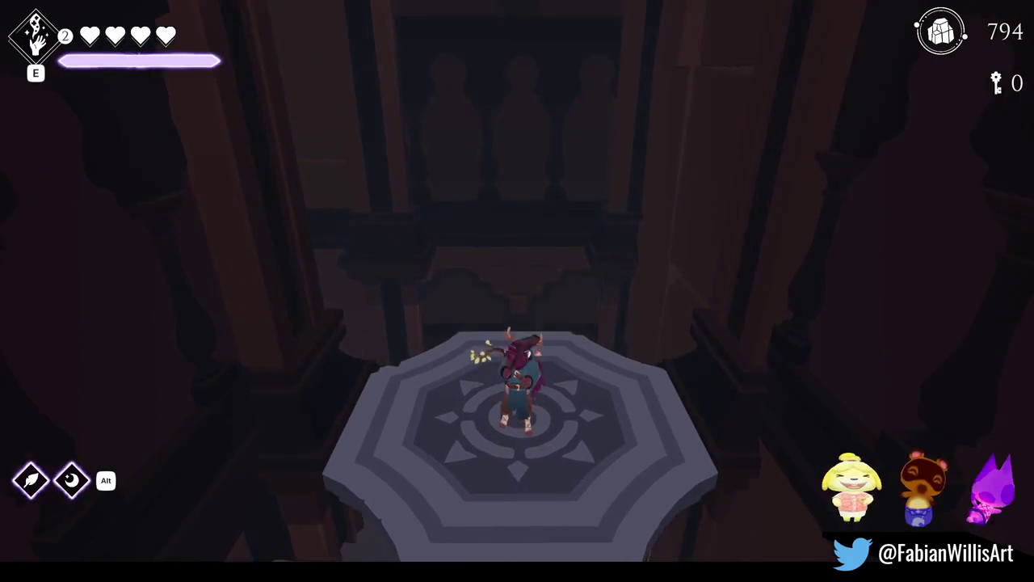
key(w)
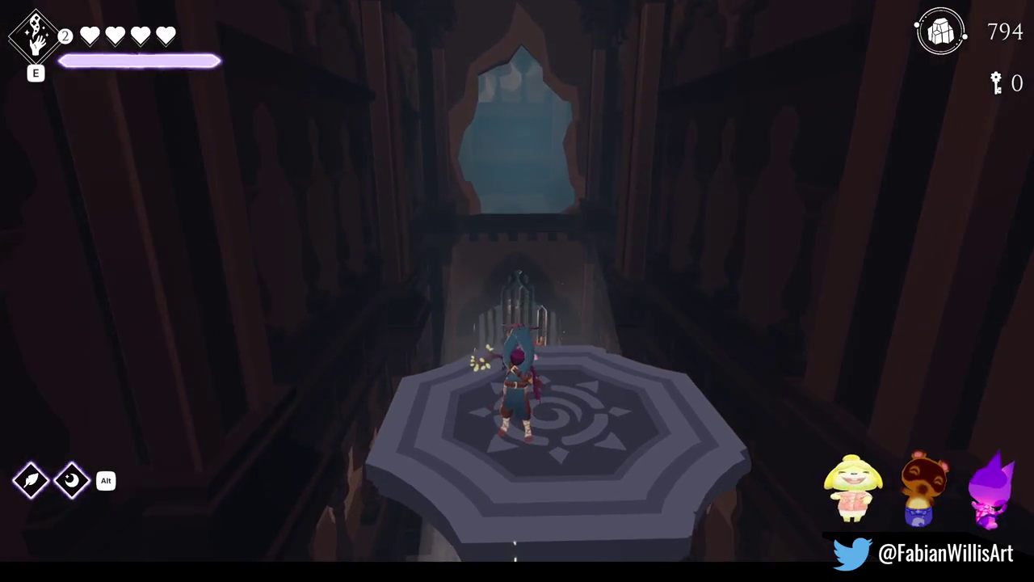
Ride the octagonal lift up and open the chest to collect the propeller
key(s)
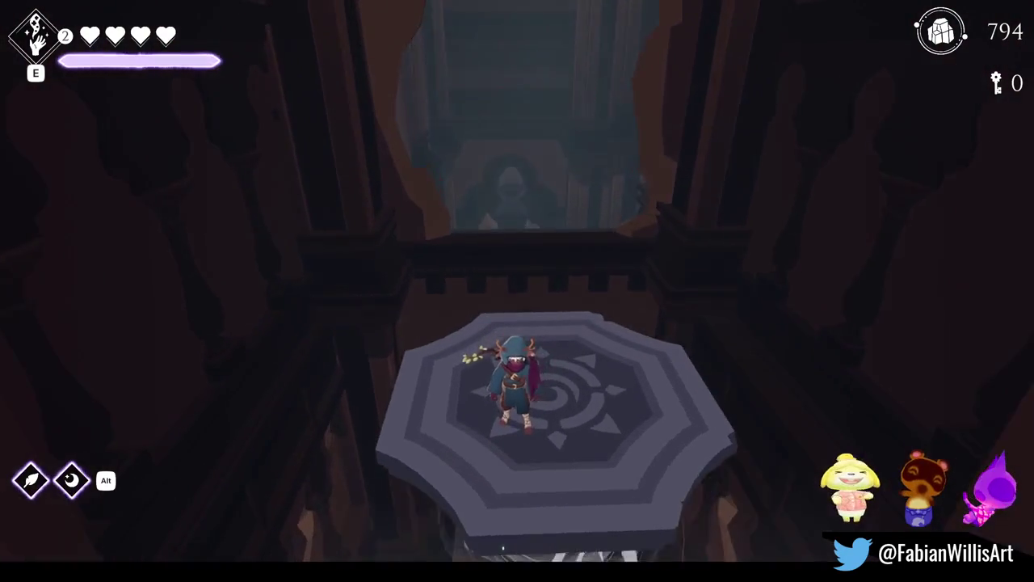
key(w)
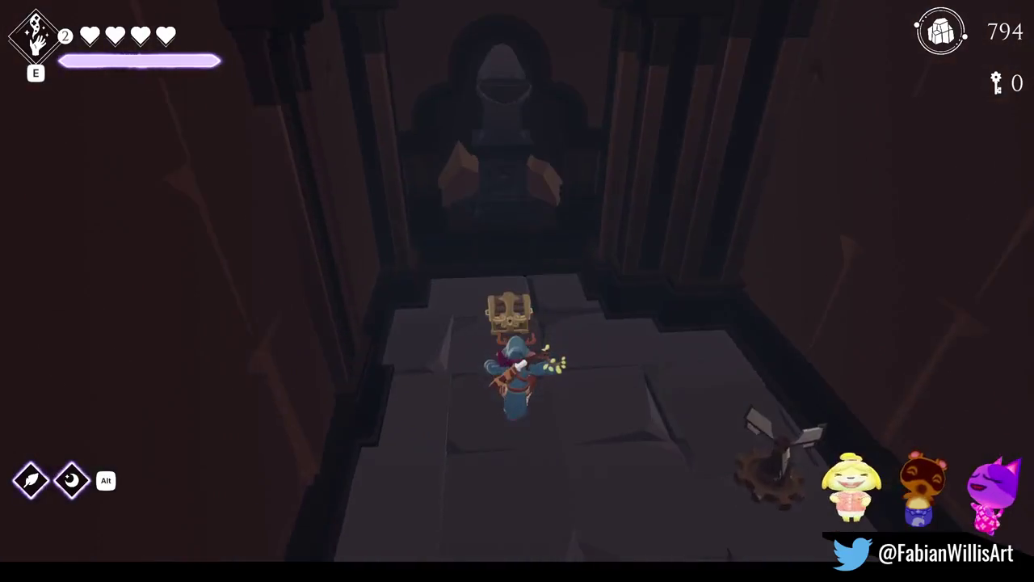
key(w)
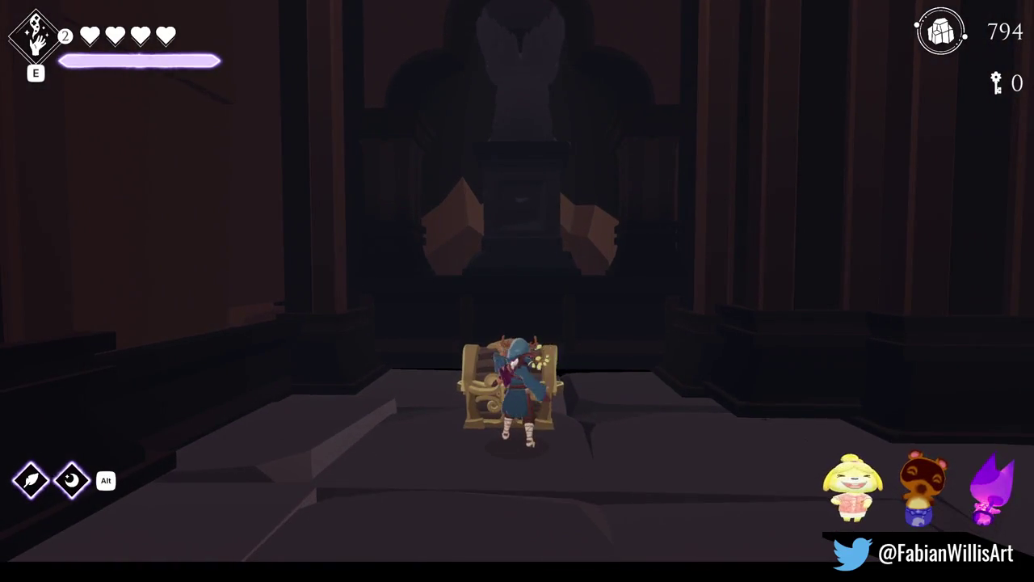
key(e)
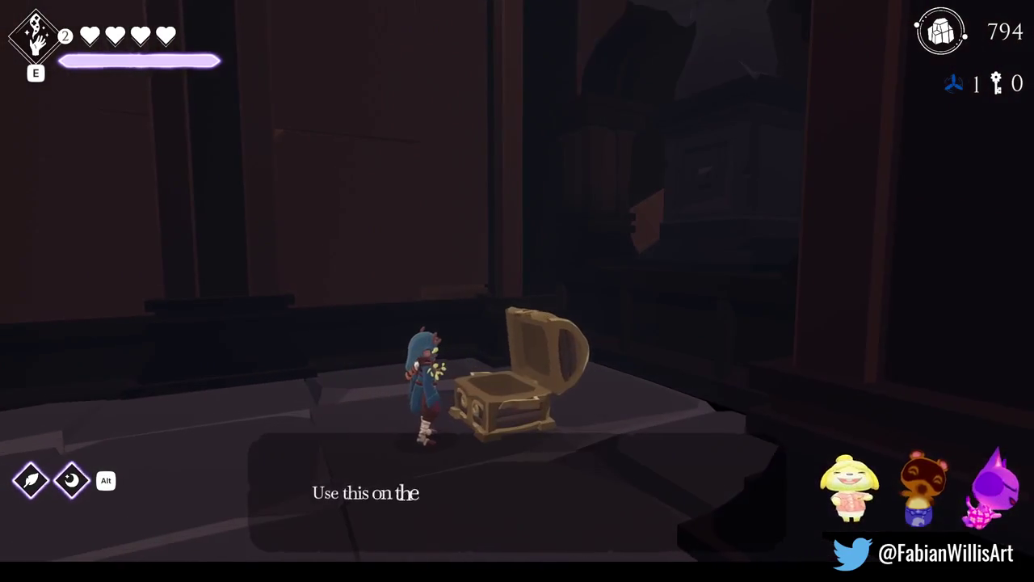
Run through the gated hall and up the staircase along the walkway to the hanging cage
key(w)
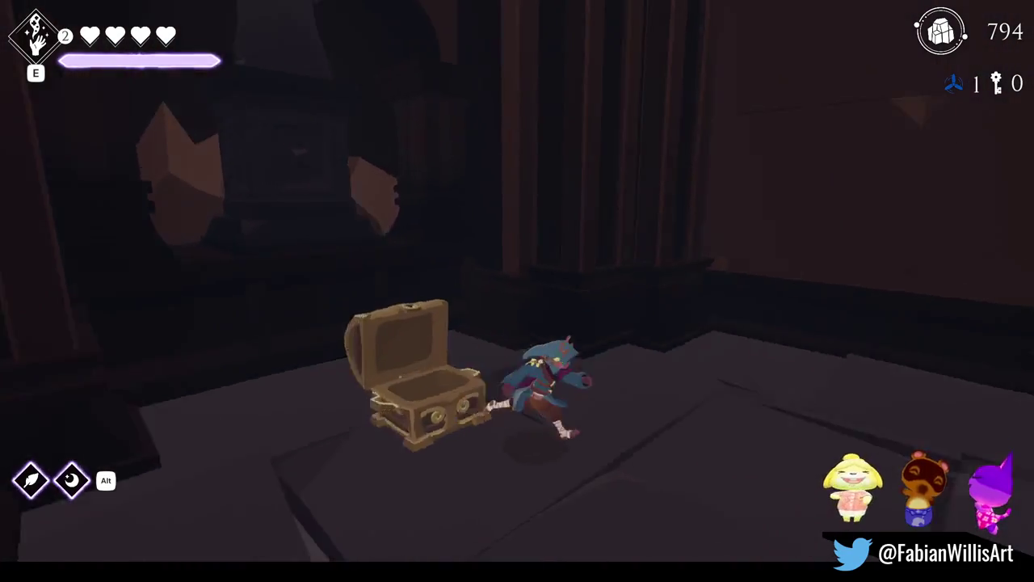
key(w)
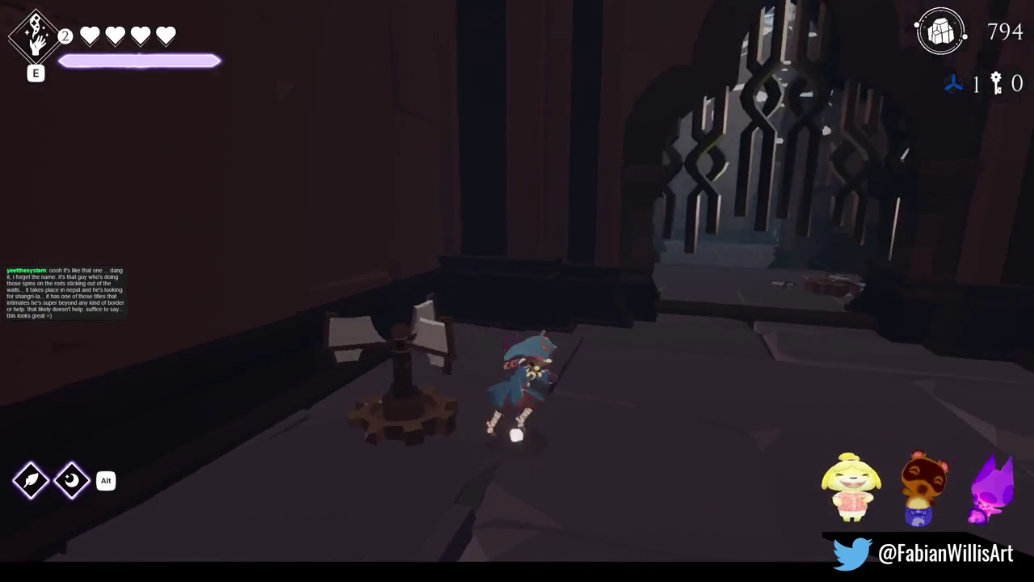
key(w)
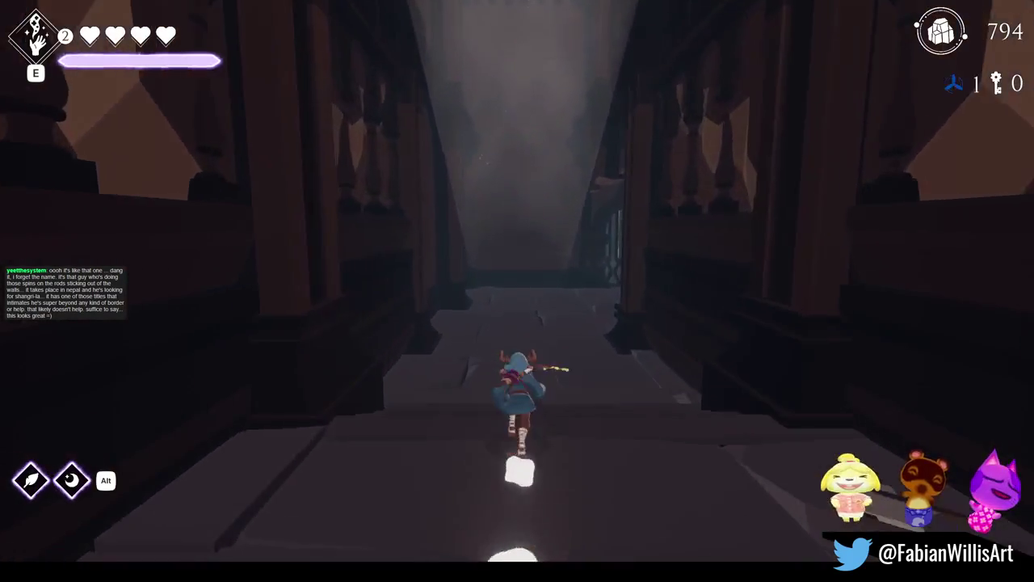
key(w)
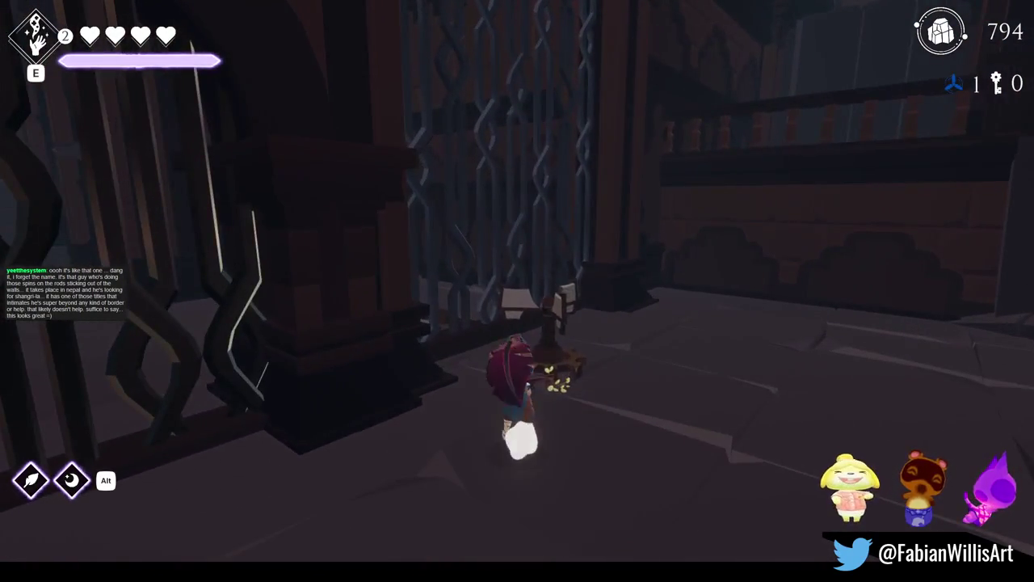
key(w)
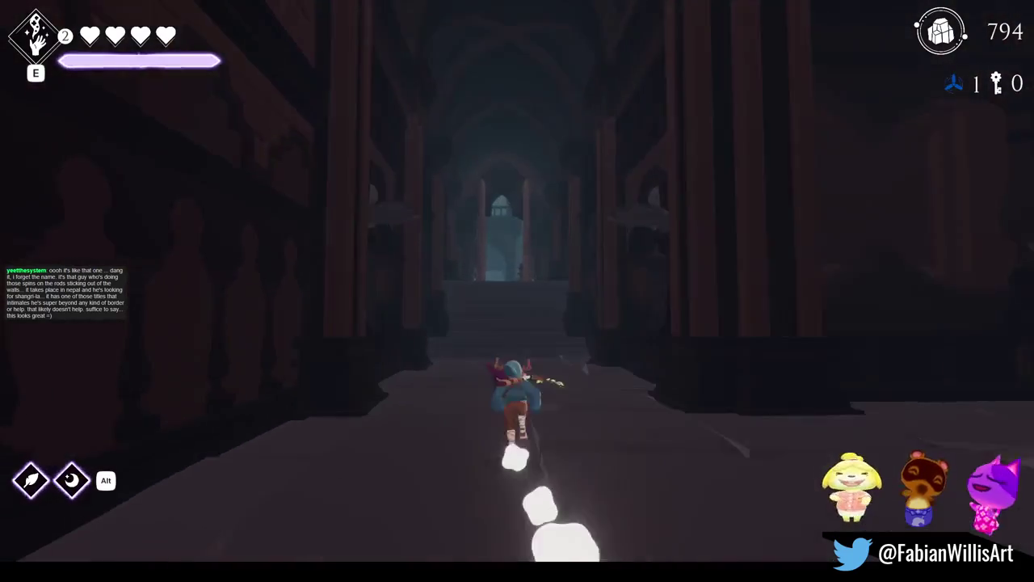
key(w)
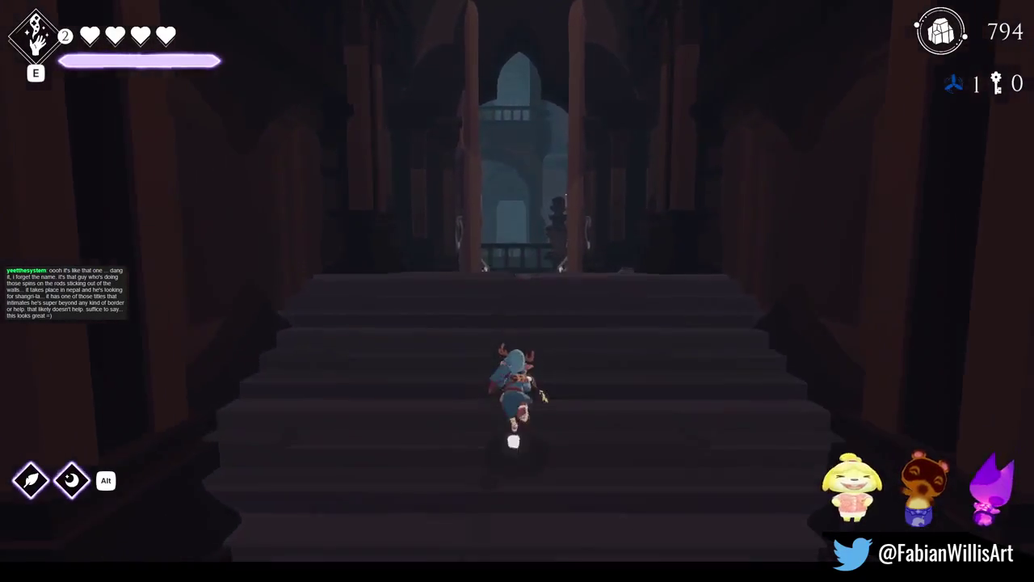
key(w)
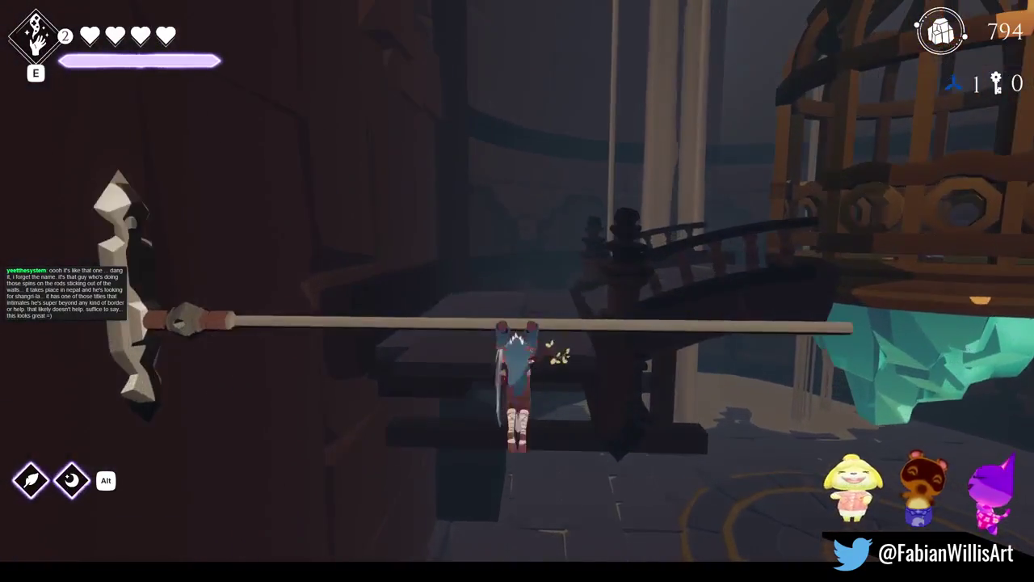
key(w)
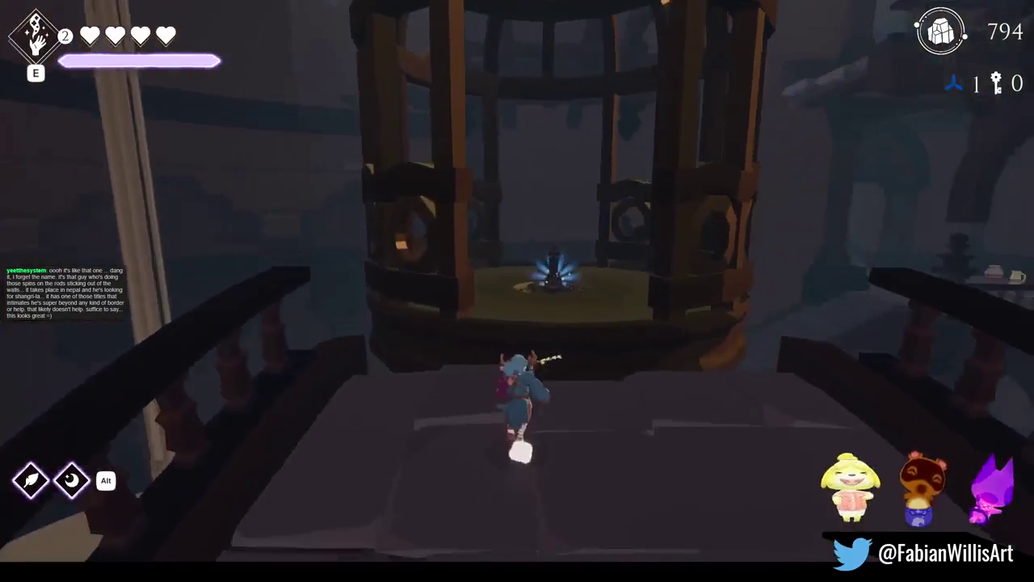
Use the propeller on the cage's elevator mechanism, run out along the ledge, and pause
key(w)
key(f)
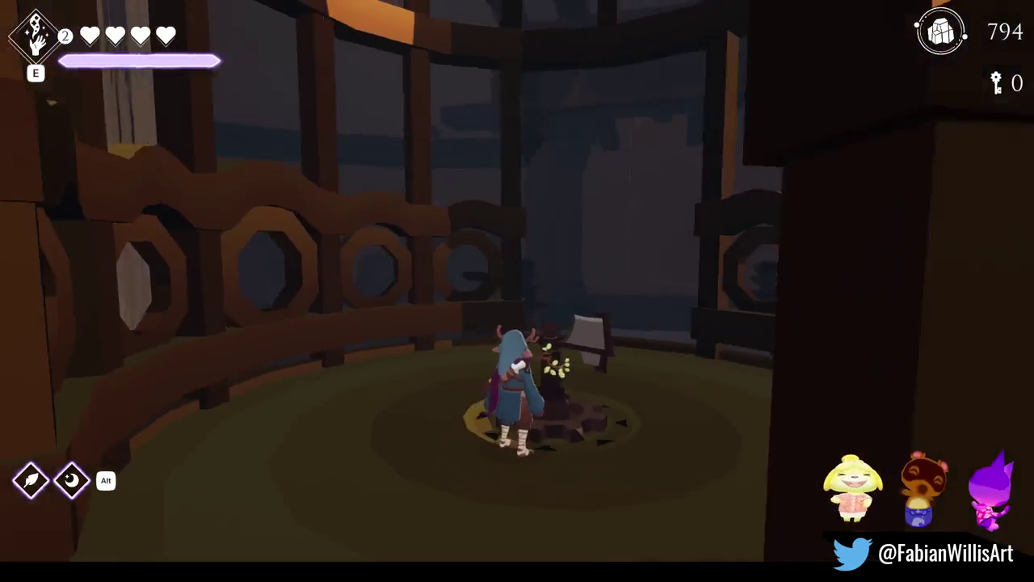
key(d)
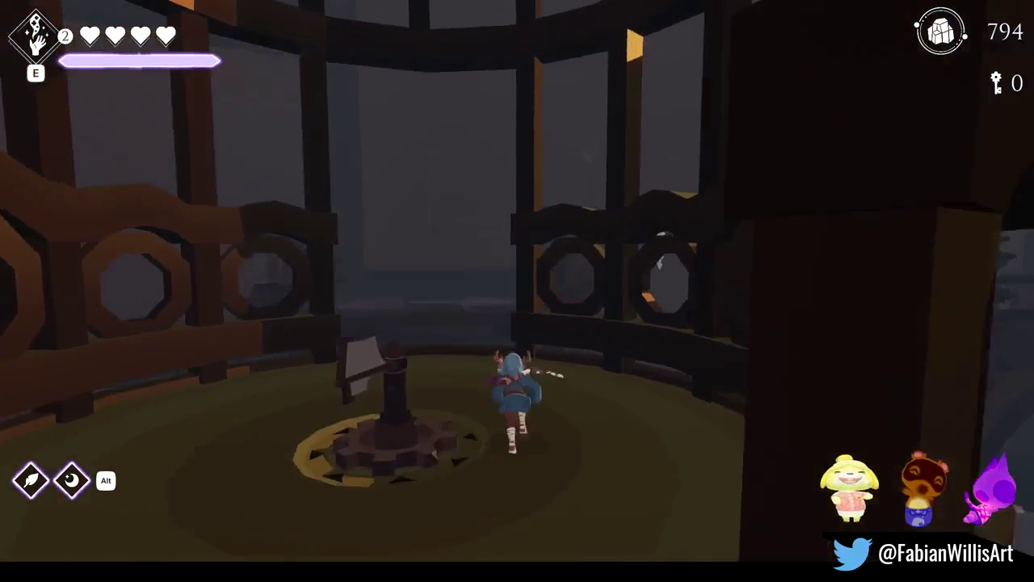
key(w)
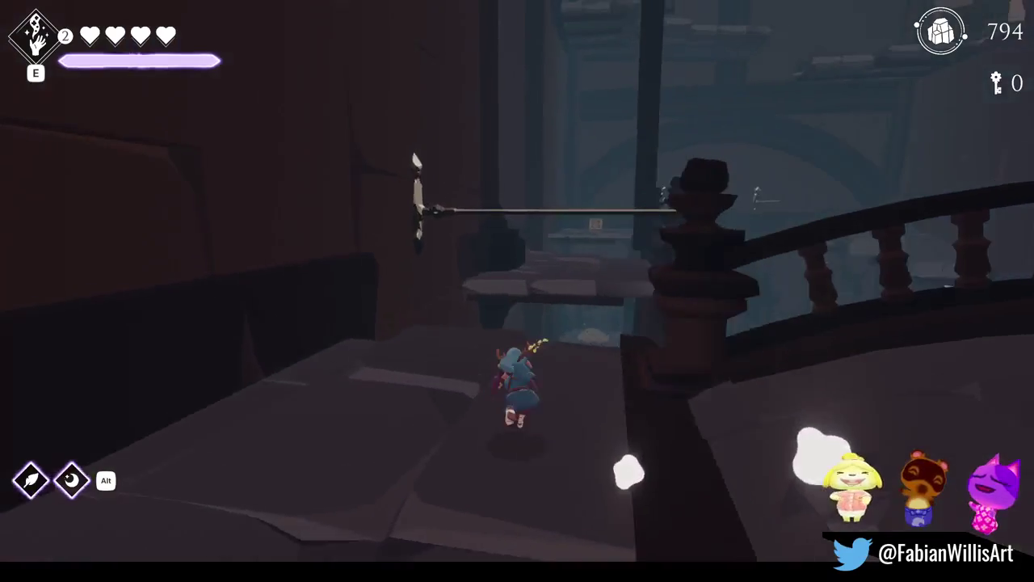
key(w)
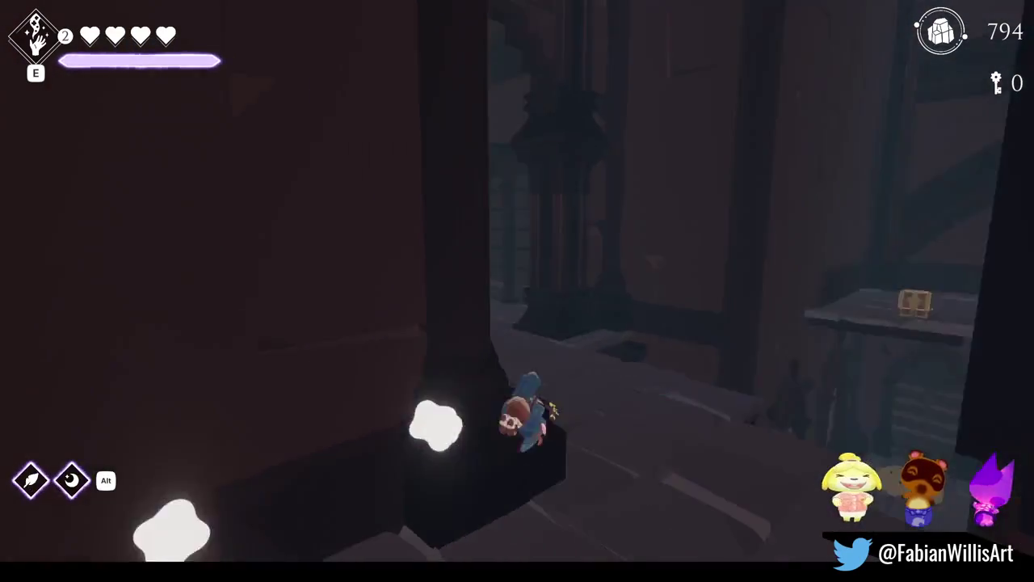
key(w)
key(Escape)
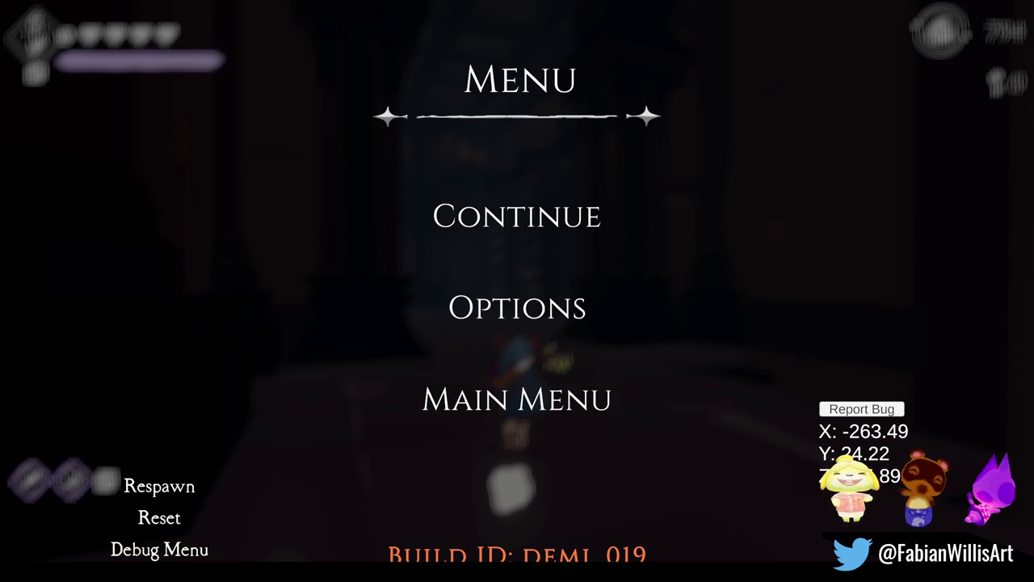
Choose Continue in the pause menu to resume running through the library
click(511, 220)
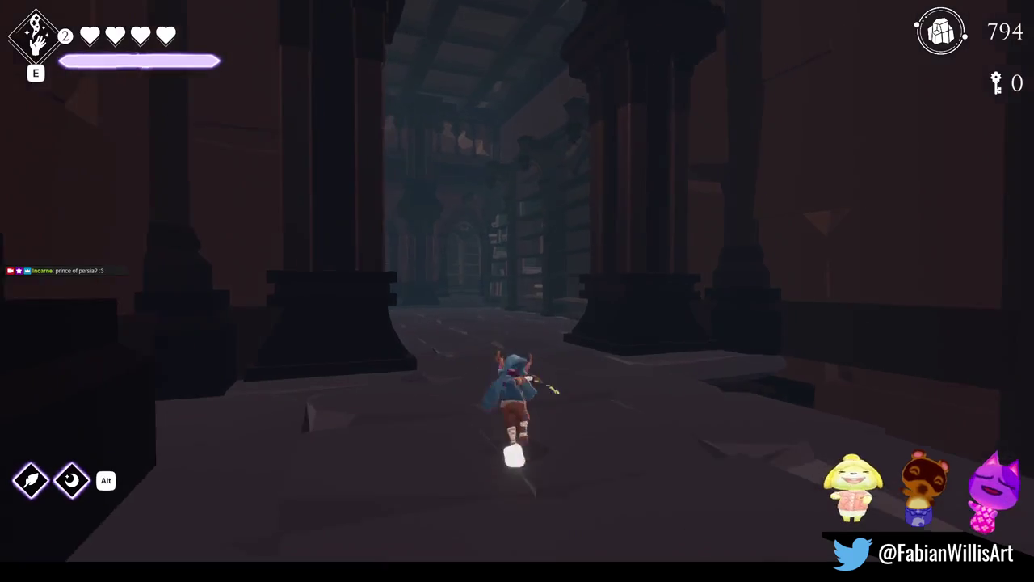
Cross the balustraded bridge and misty hall, then climb the stairs onto the balcony
key(w)
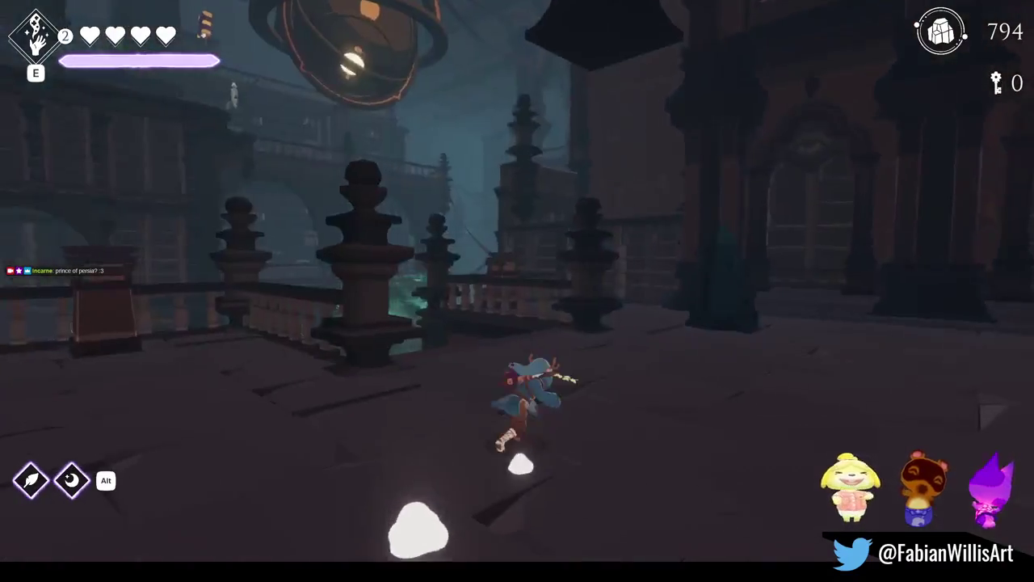
key(w)
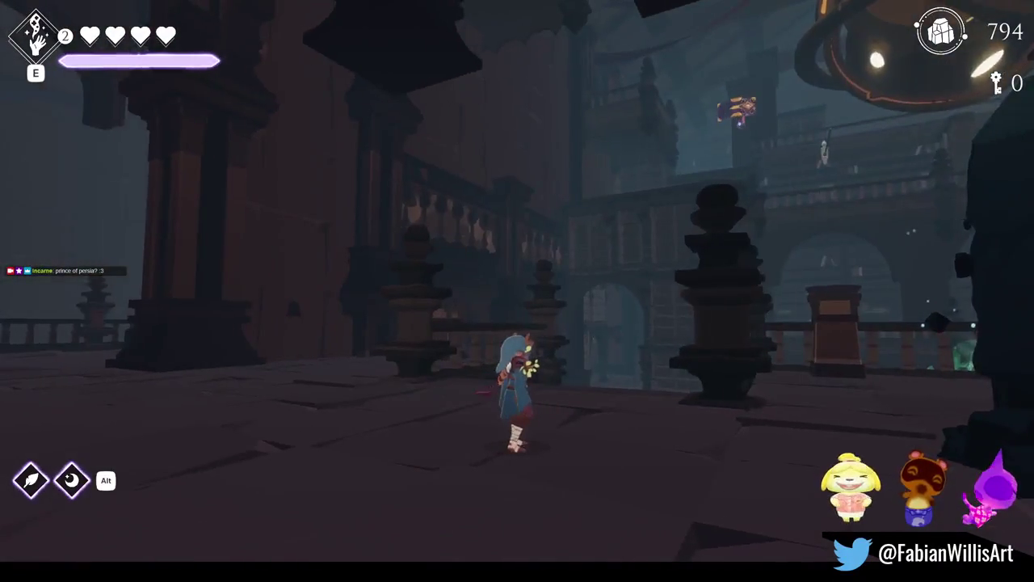
key(w)
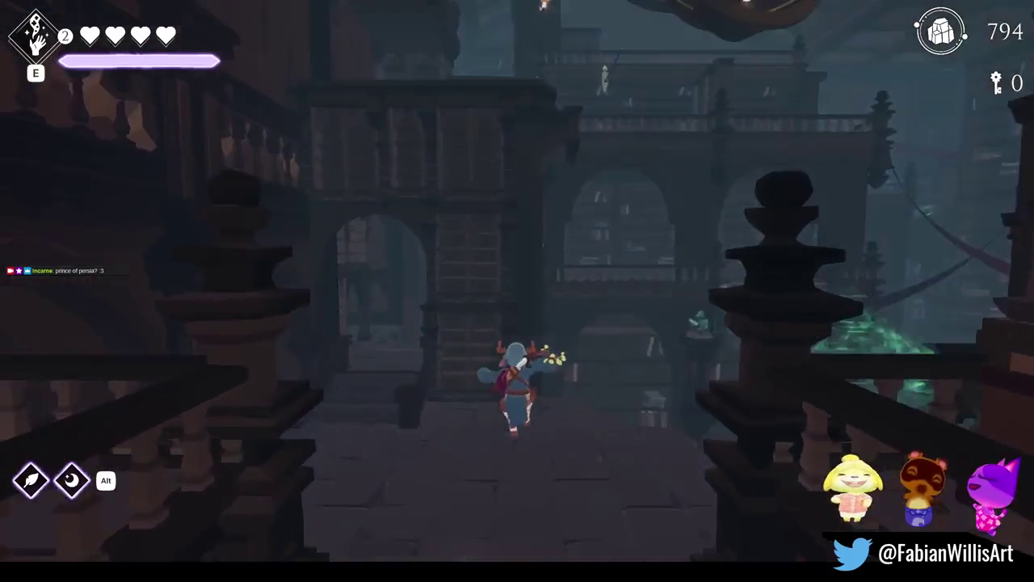
key(w)
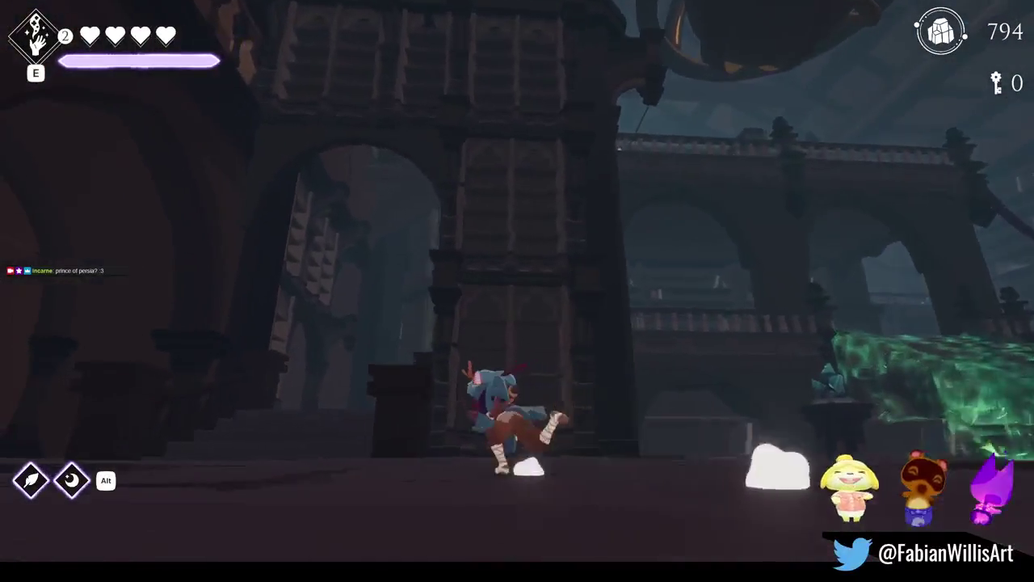
key(w)
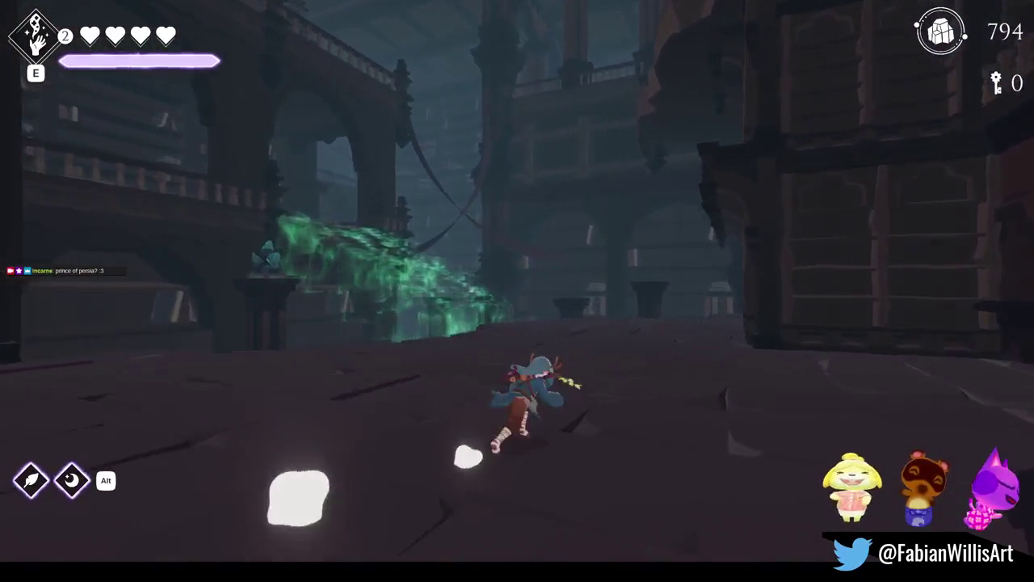
key(w)
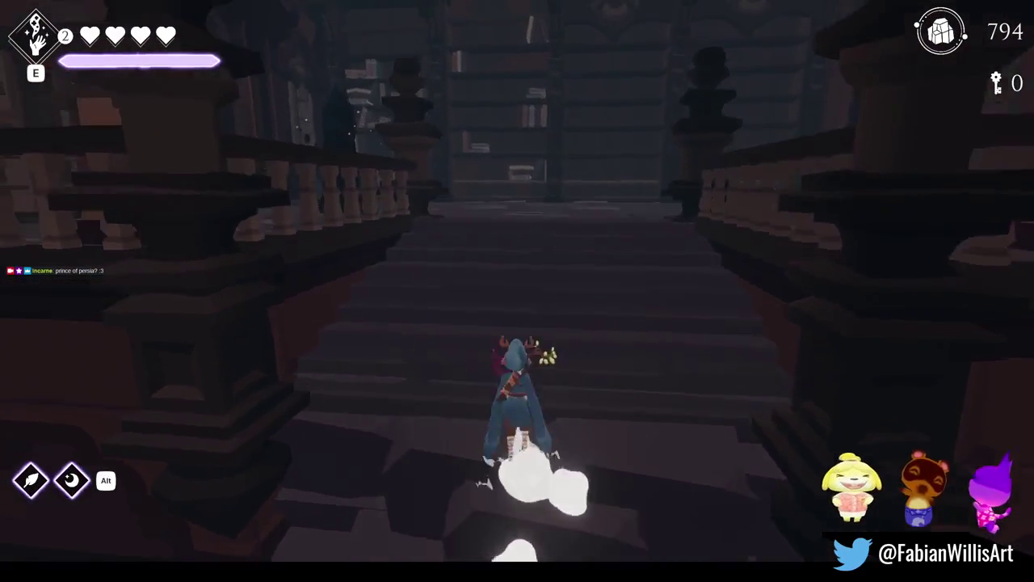
key(w)
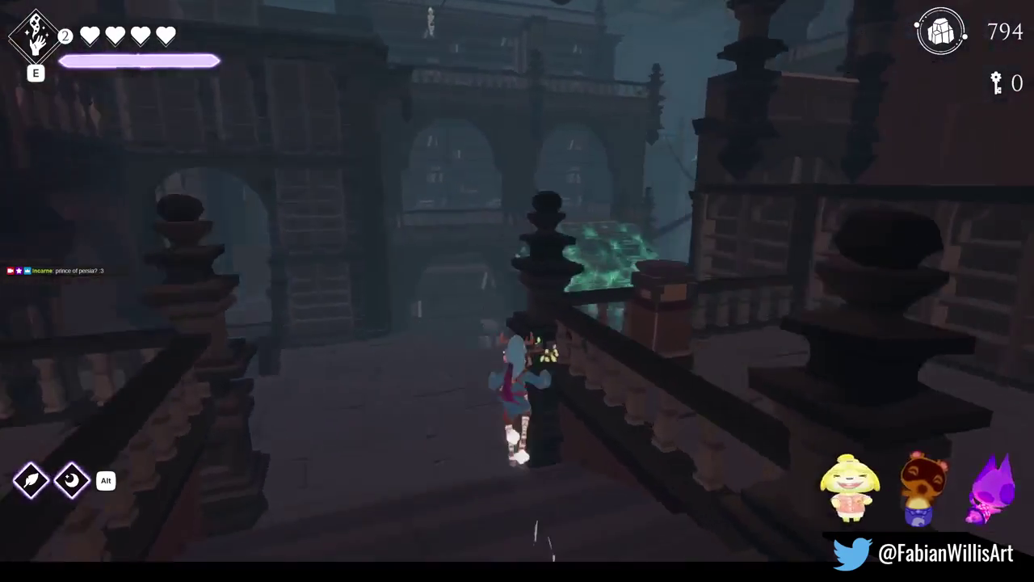
Climb the bookshelf wall and follow the wooden walkways toward the pillared archways
key(w)
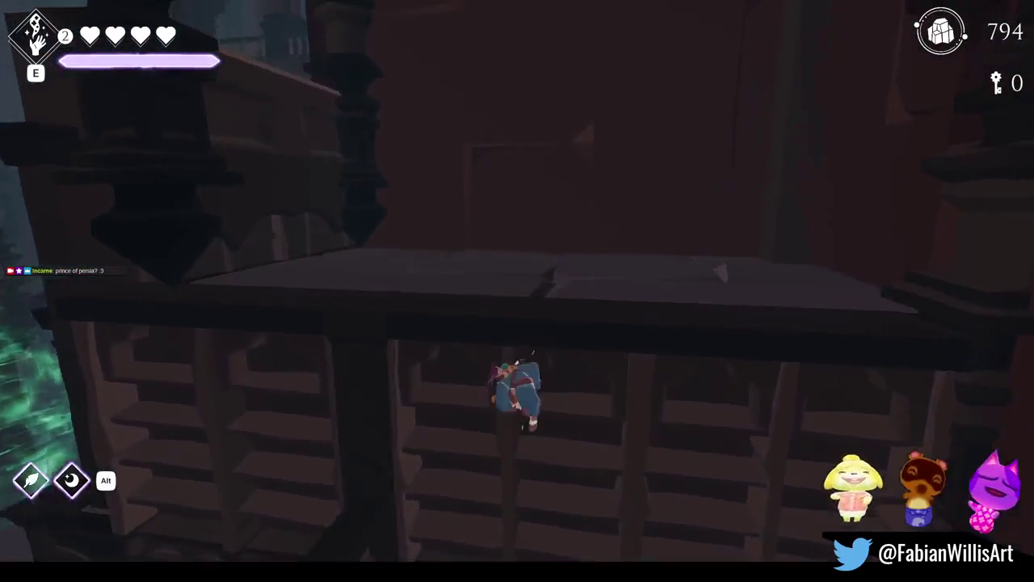
key(w)
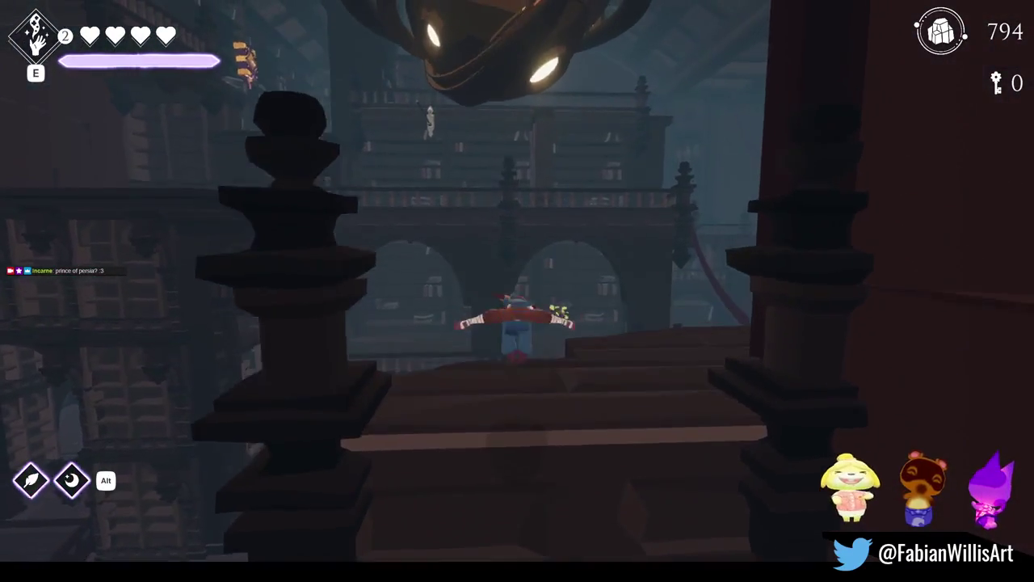
key(w)
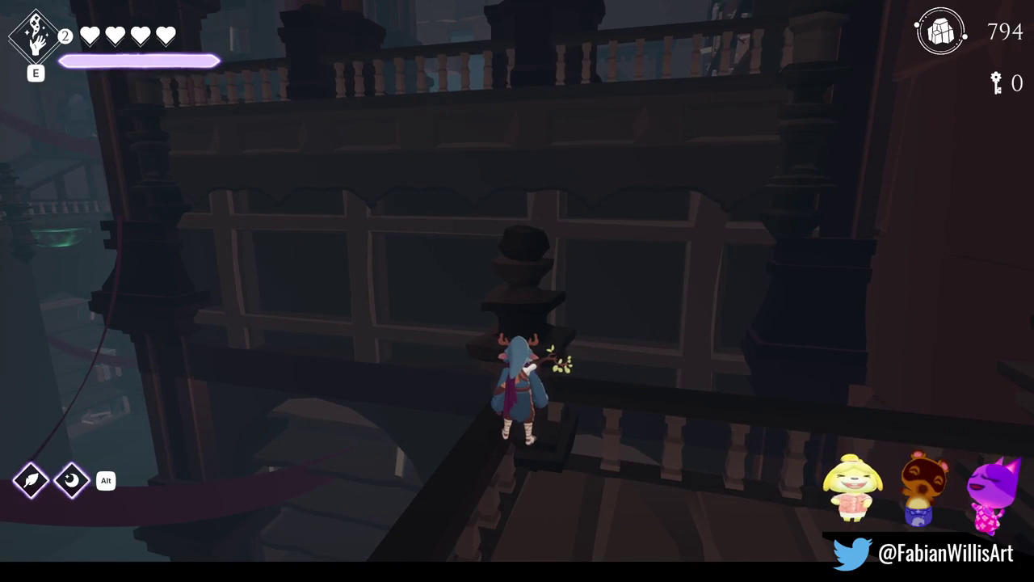
key(a)
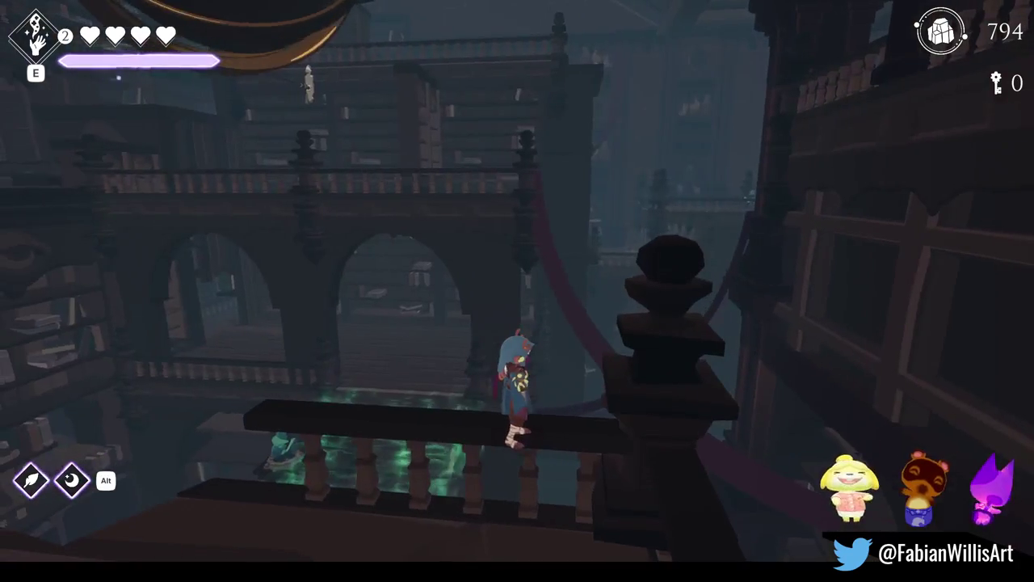
key(w)
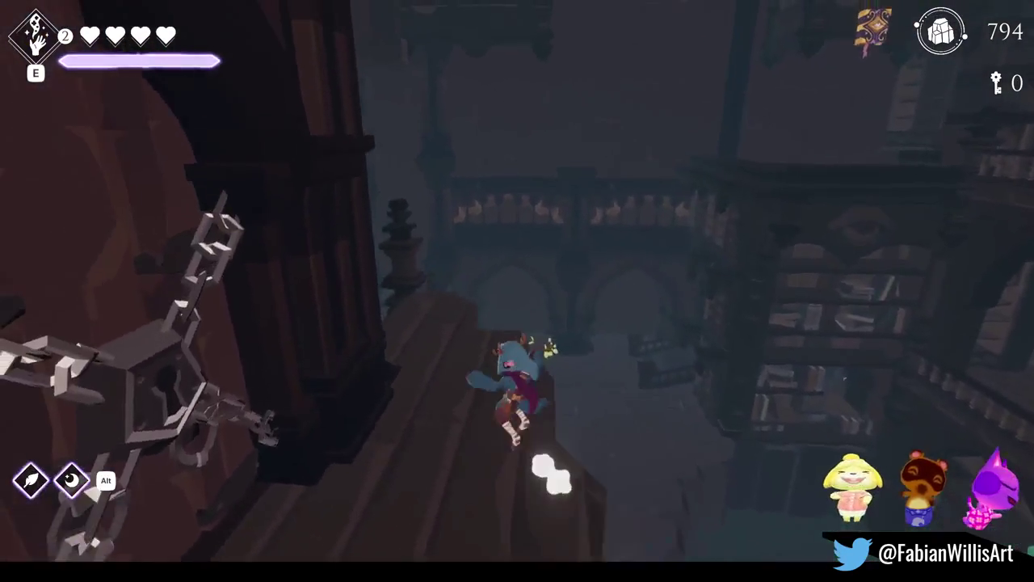
key(w)
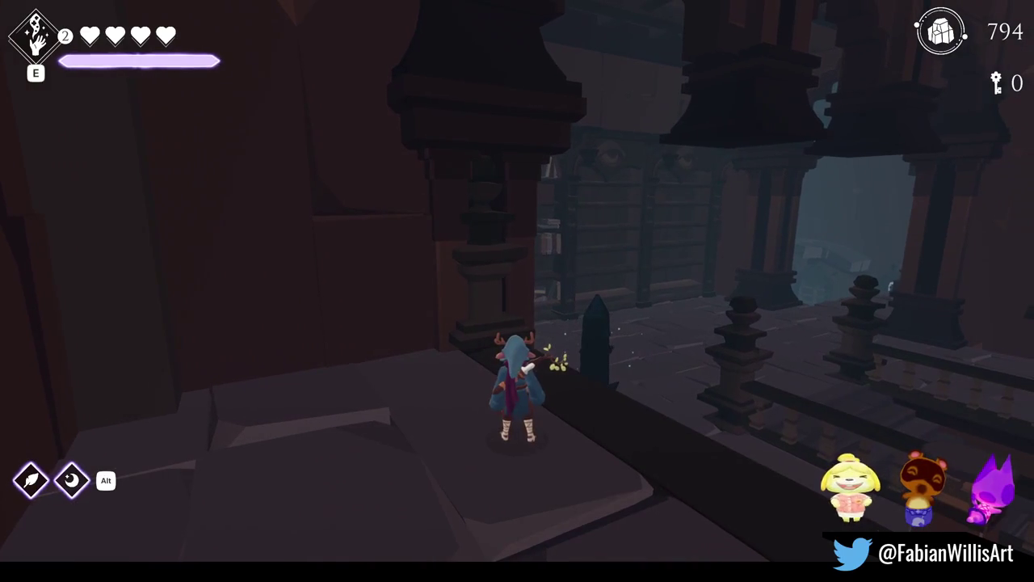
key(a)
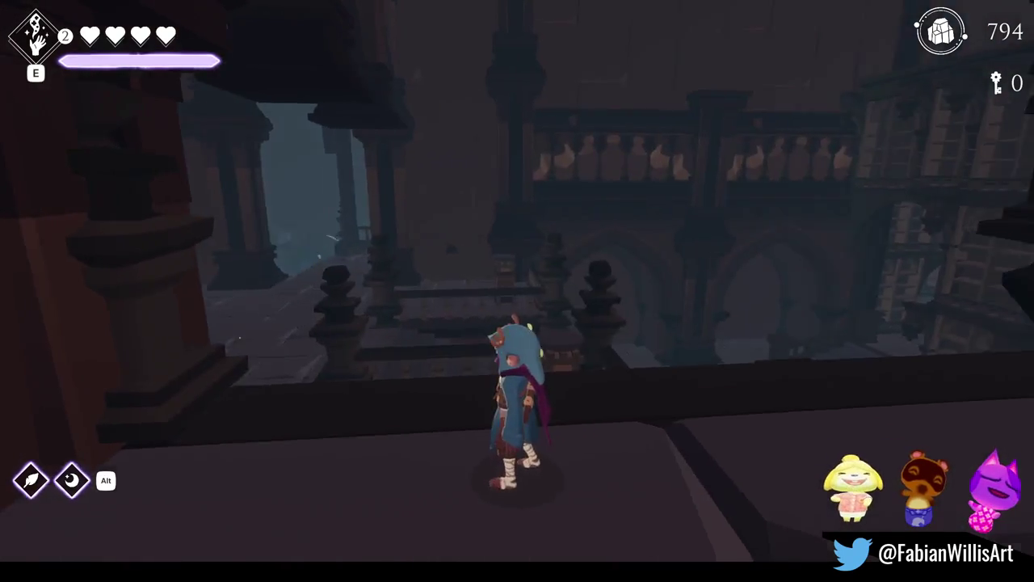
key(w)
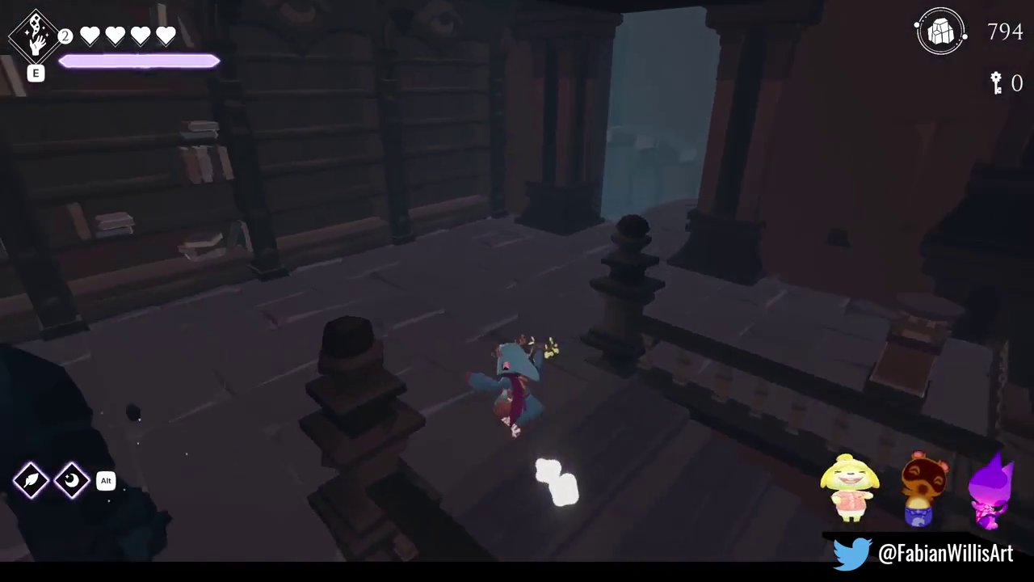
Jump the balustrade post and run through the room toward the green-lit doorway
key(d)
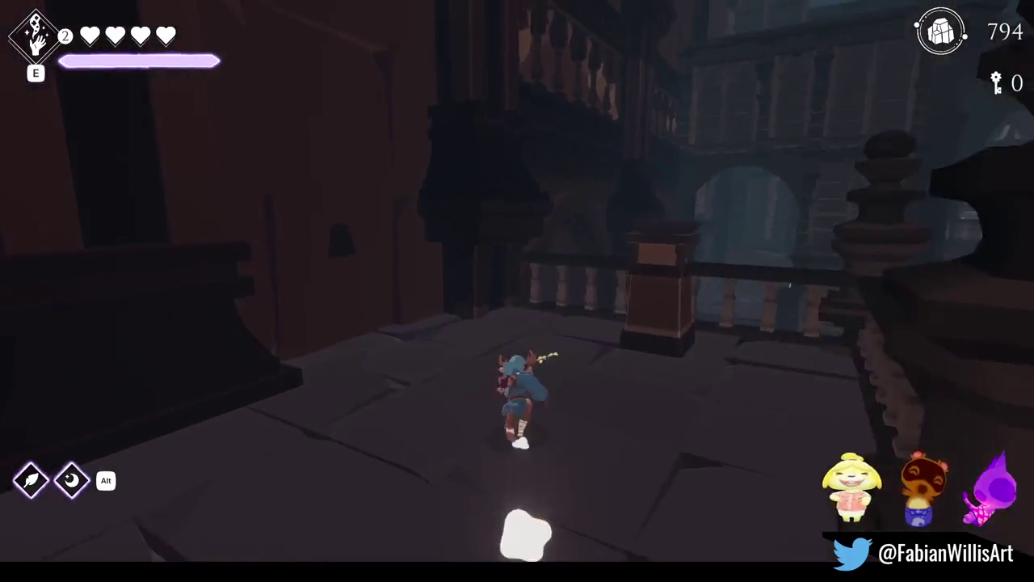
key(space)
key(w)
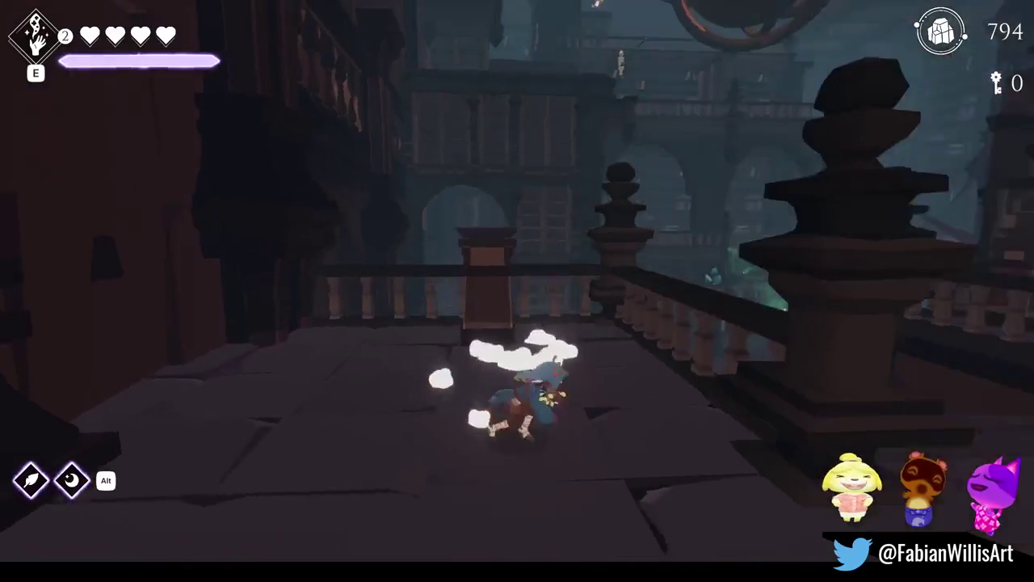
key(w)
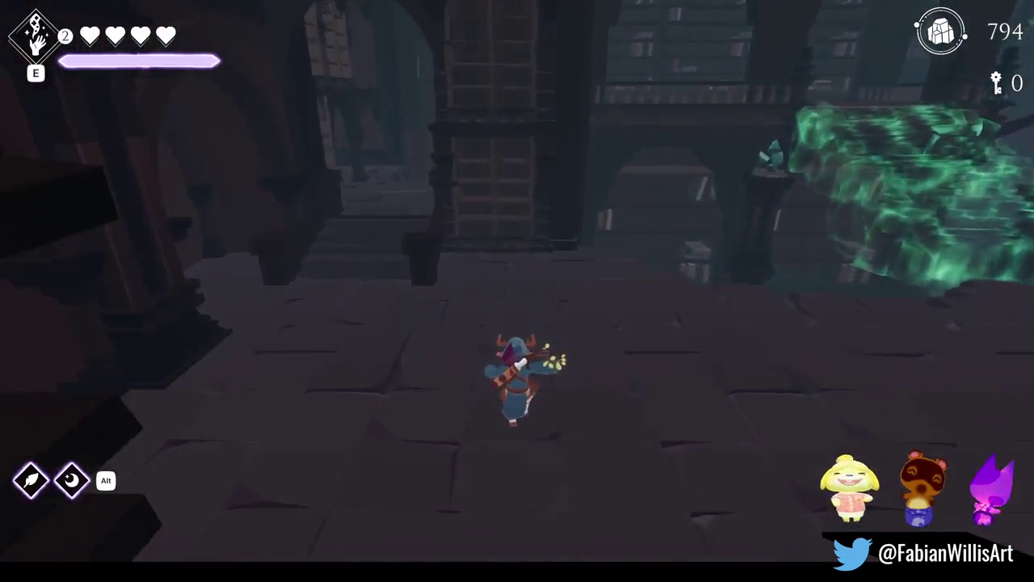
key(w)
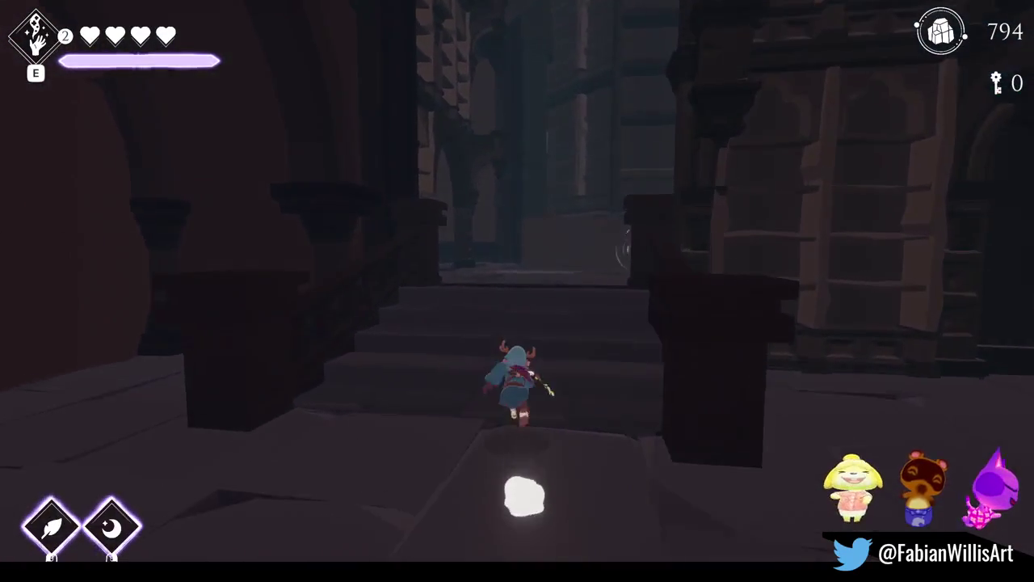
key(w)
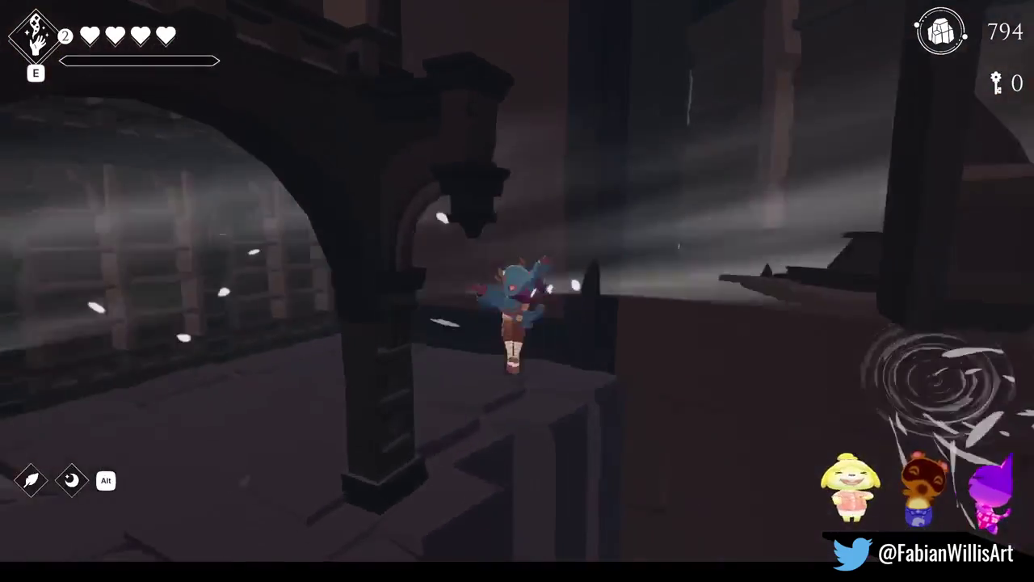
key(w)
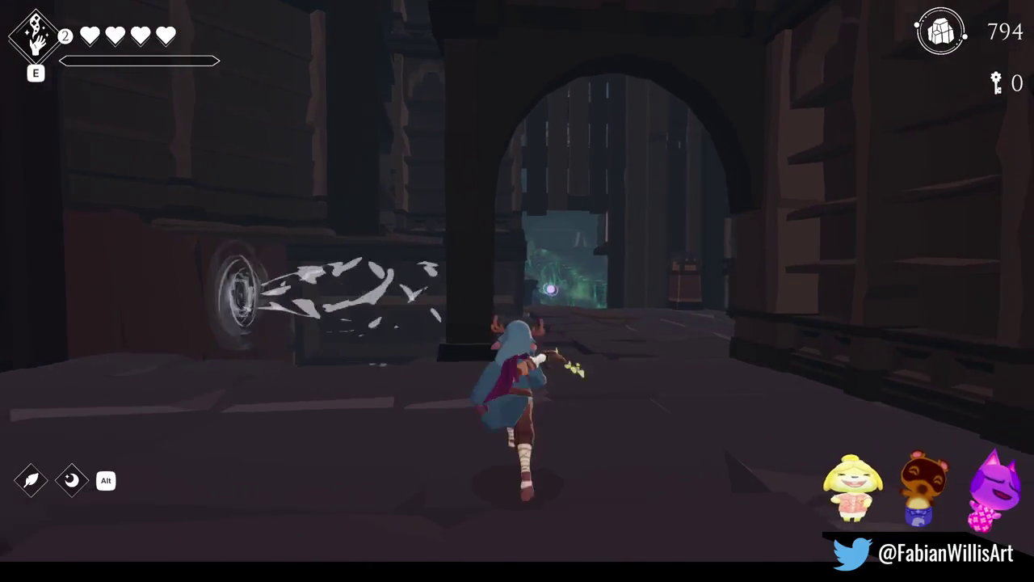
key(w)
key(w)
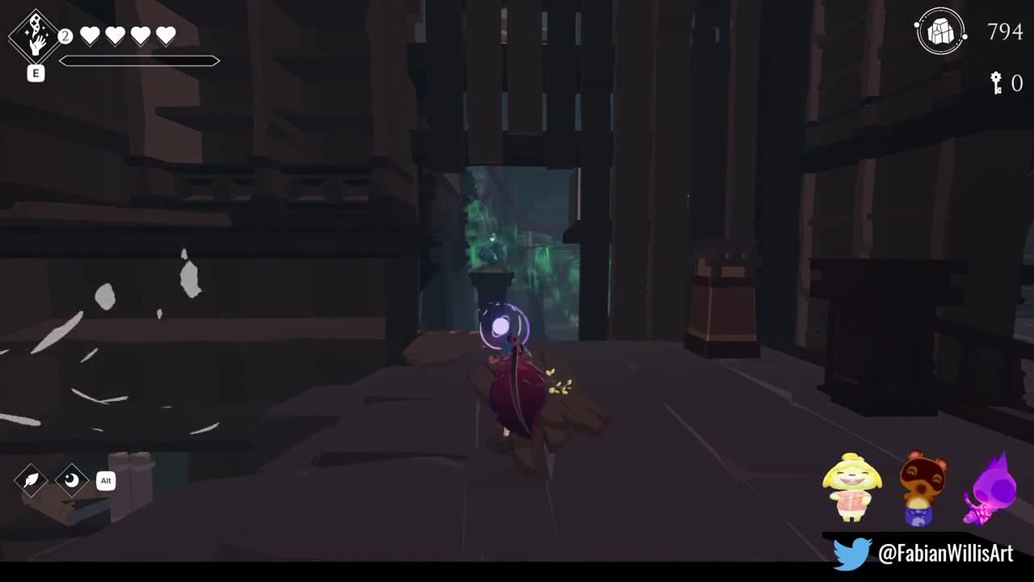
Run past the crystal pedestal, climb the grand staircase to the top landing, and pause
key(w)
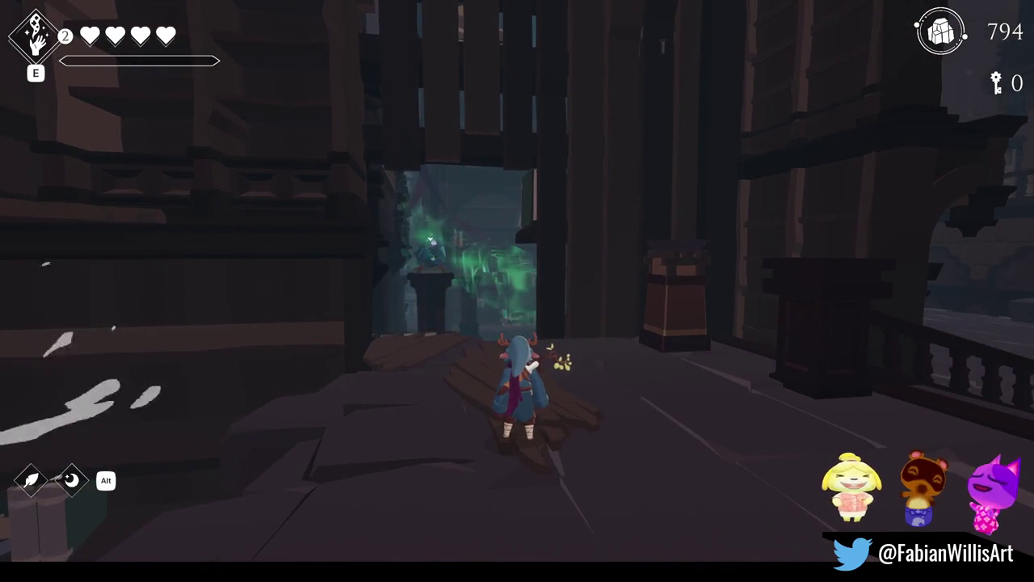
key(w)
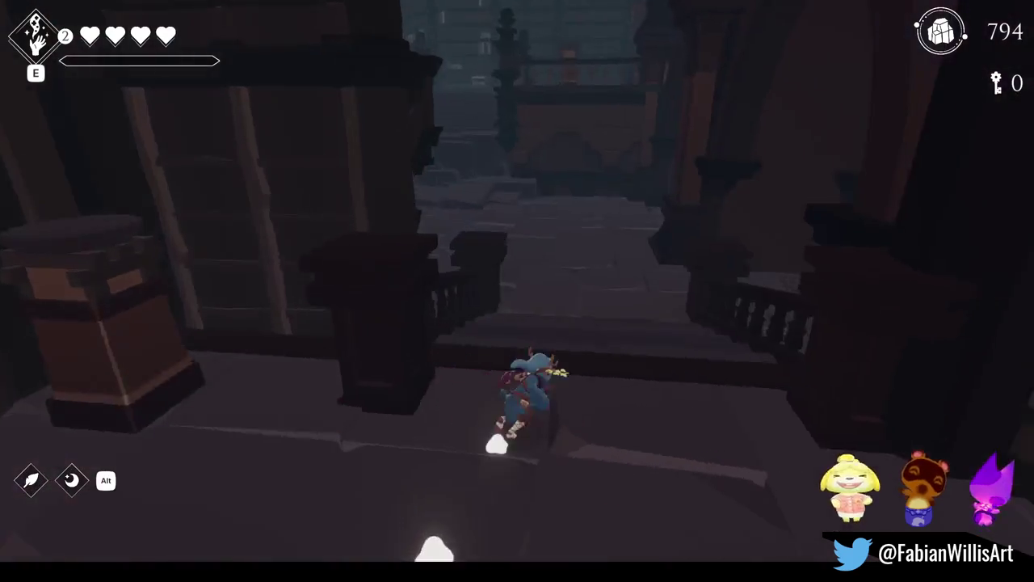
key(w)
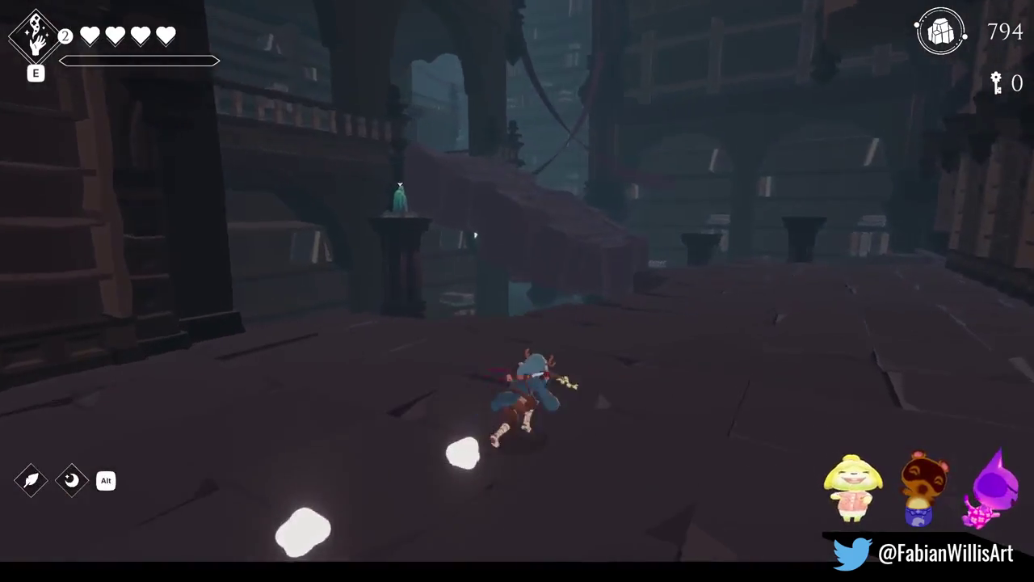
key(w)
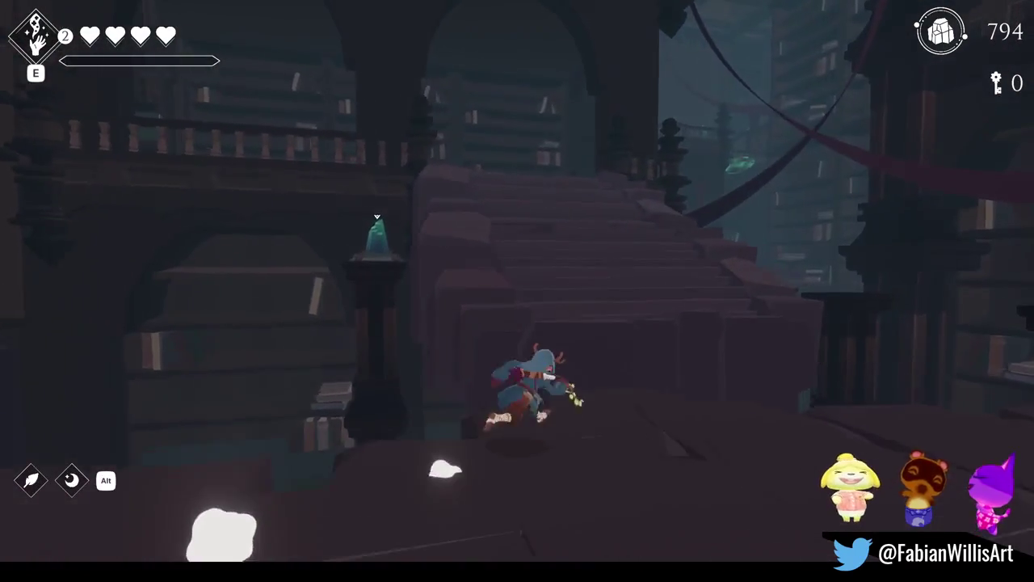
key(w)
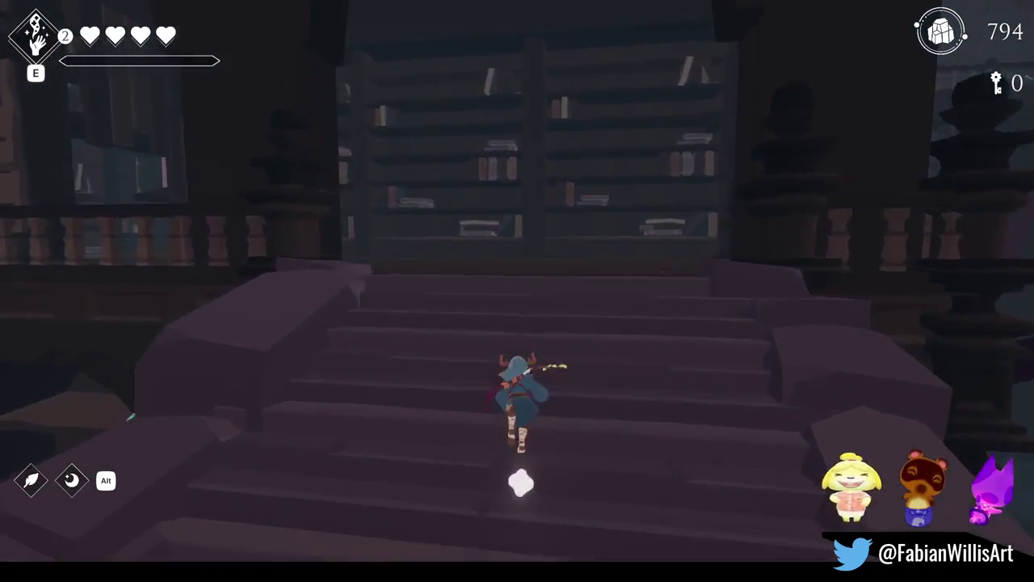
key(w)
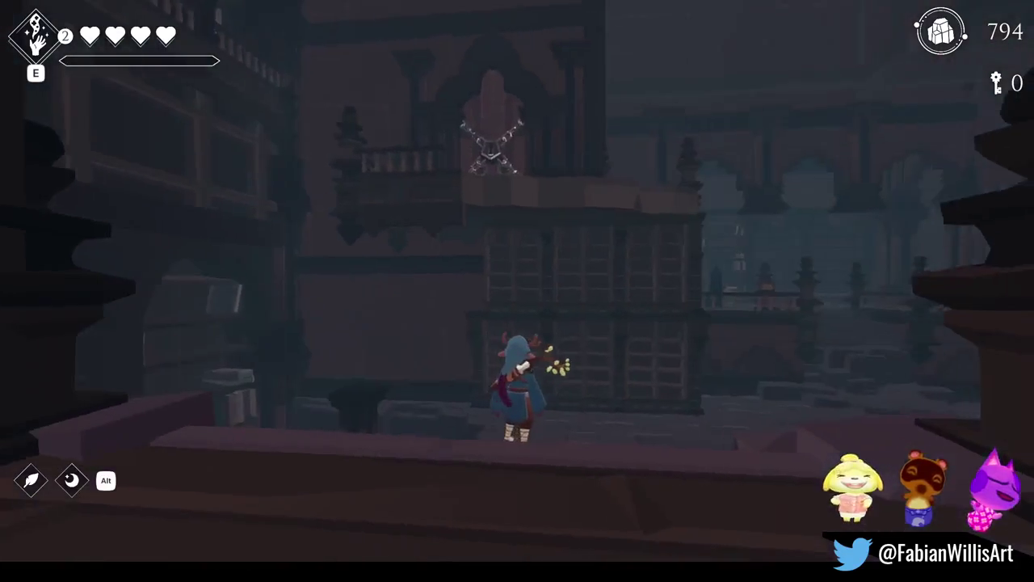
key(Escape)
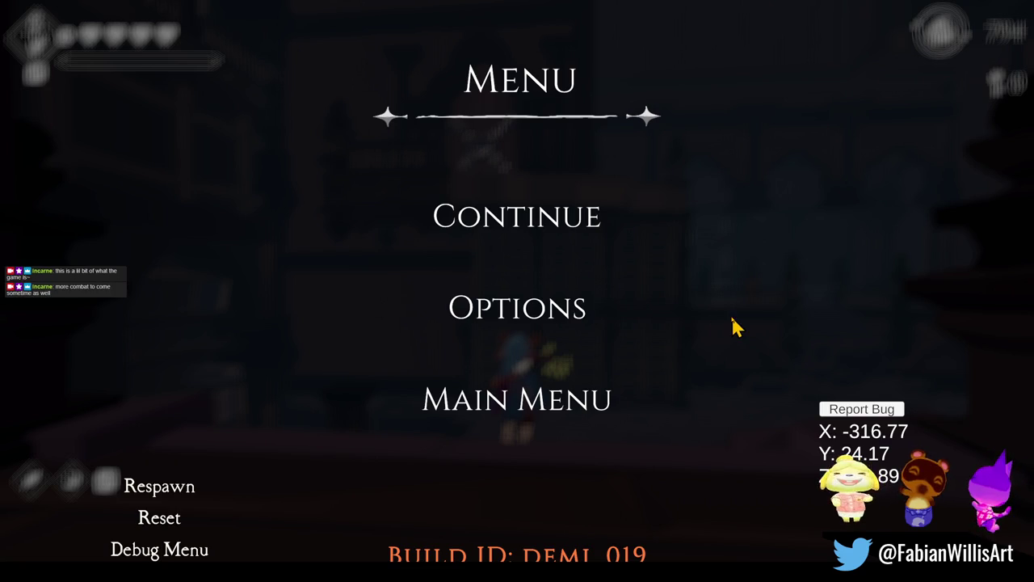
Toggle the pause menu, then exit fullscreen with F11 to show the paused game in the editor
click(527, 218)
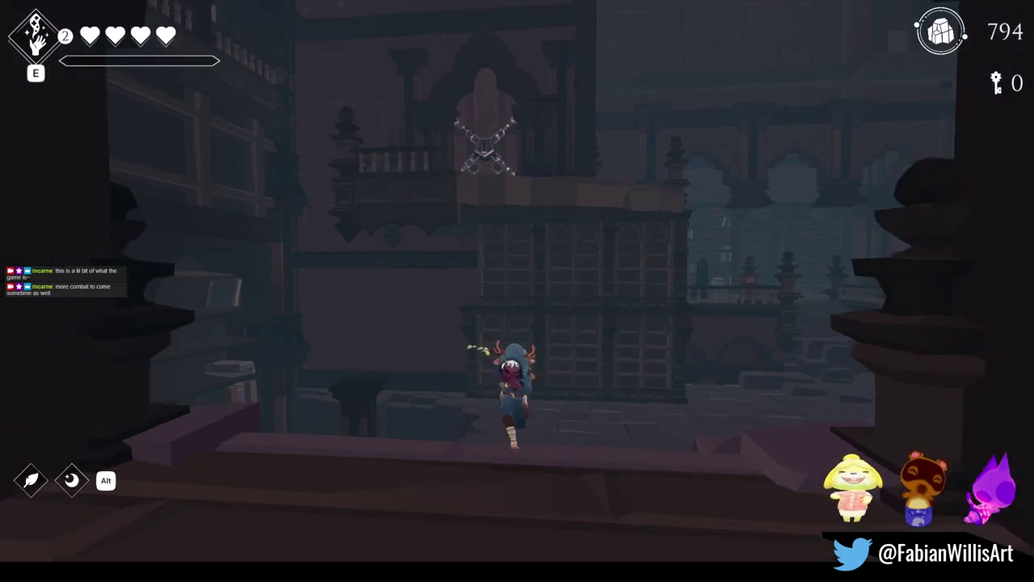
key(Escape)
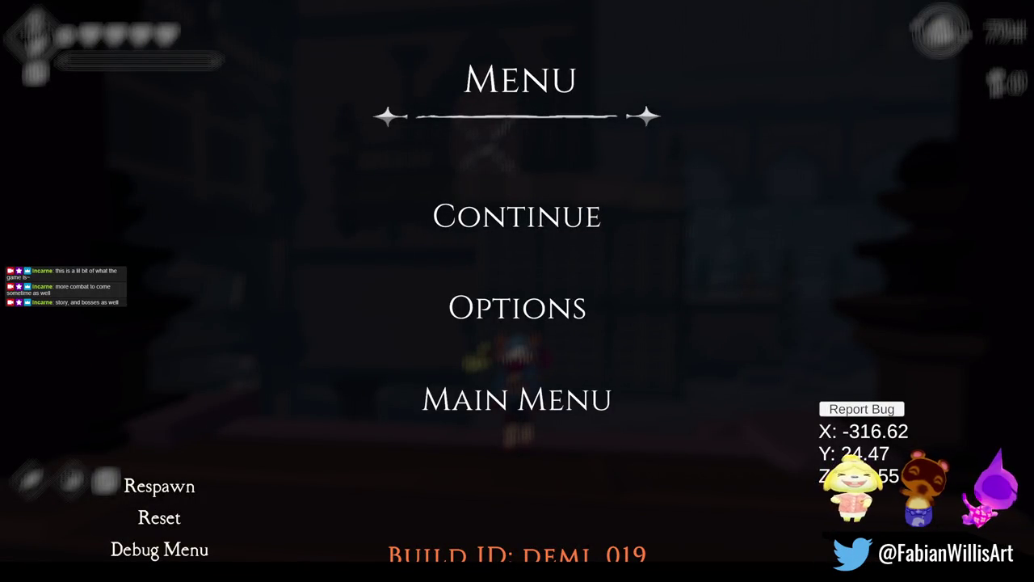
click(515, 222)
key(Escape)
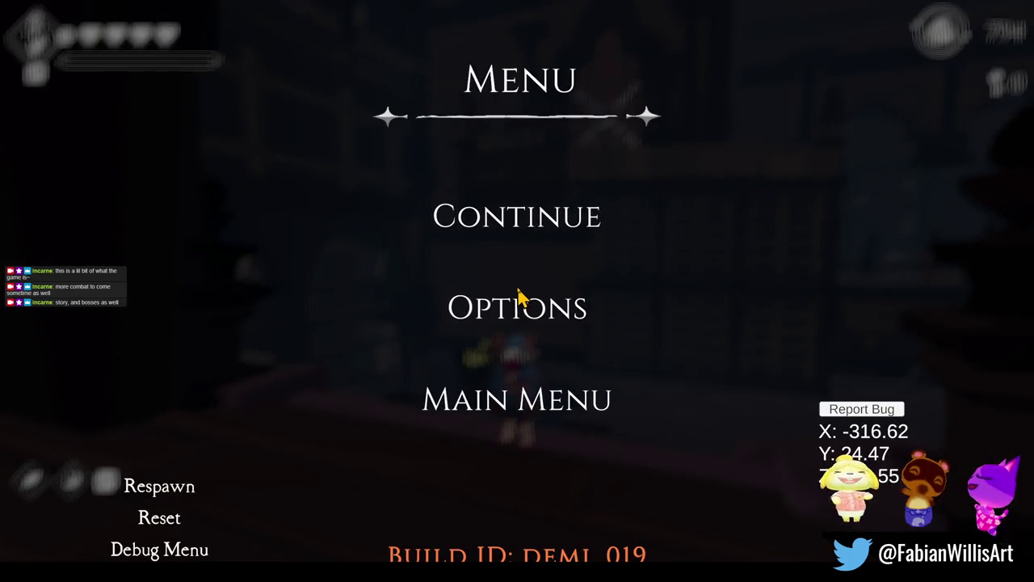
key(F11)
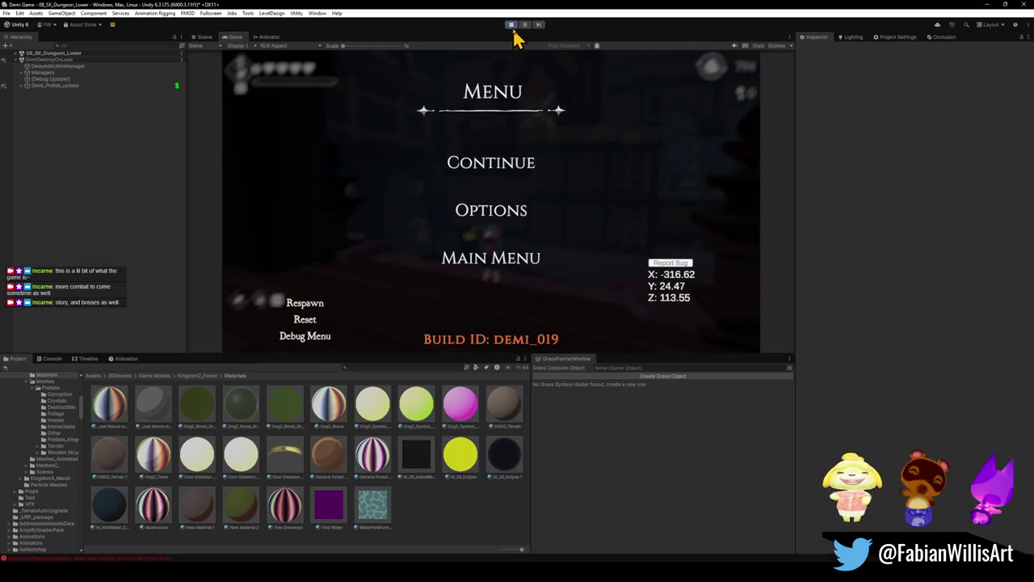
Stop Play mode with Ctrl+P, switch to Blender's Hand Recolor file, and orbit to both hands
key(ctrl+p)
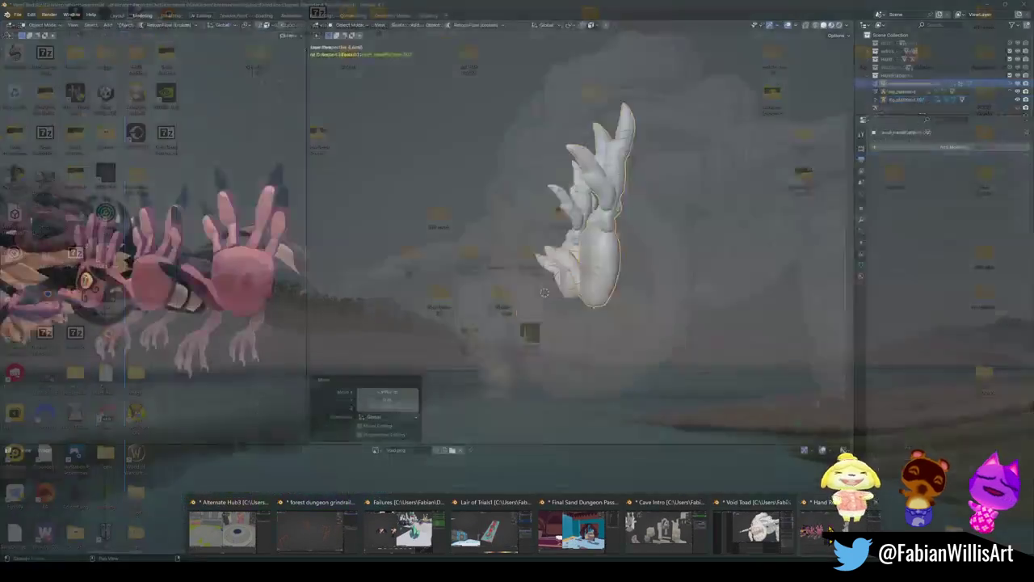
click(755, 526)
mouse_move(685, 210)
mouse_down()
mouse_move(635, 288)
mouse_move(619, 277)
mouse_move(657, 289)
mouse_up()
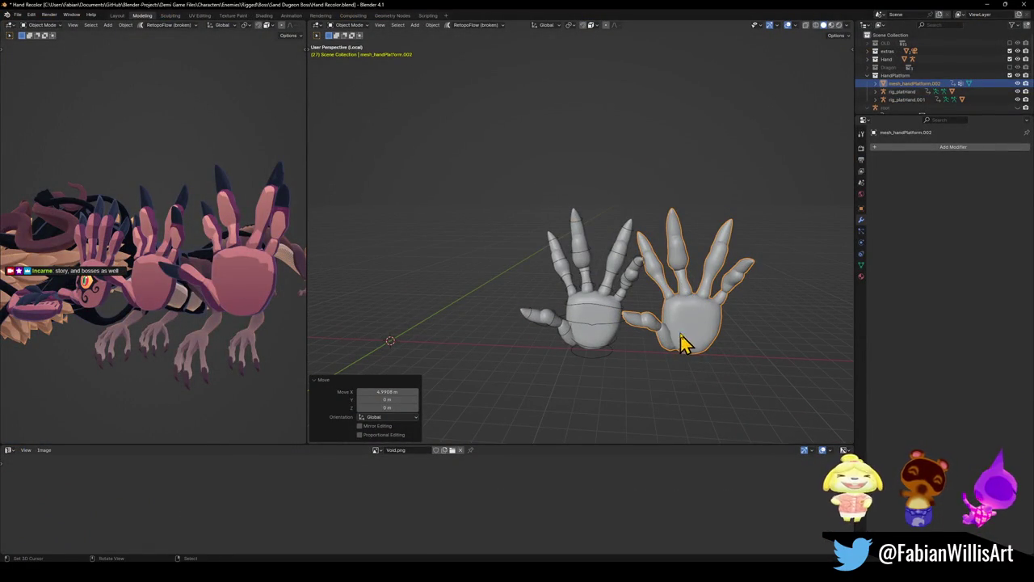
Frame the selected hand platform and copy it with Copy Objects from the right-click menu
key(KP_Decimal)
mouse_move(709, 293)
mouse_down()
mouse_move(549, 332)
mouse_move(666, 309)
mouse_move(628, 335)
mouse_move(651, 334)
mouse_move(589, 307)
mouse_move(577, 270)
mouse_move(514, 432)
mouse_up()
right_click(589, 305)
click(590, 305)
scroll(605, 296, down, 3)
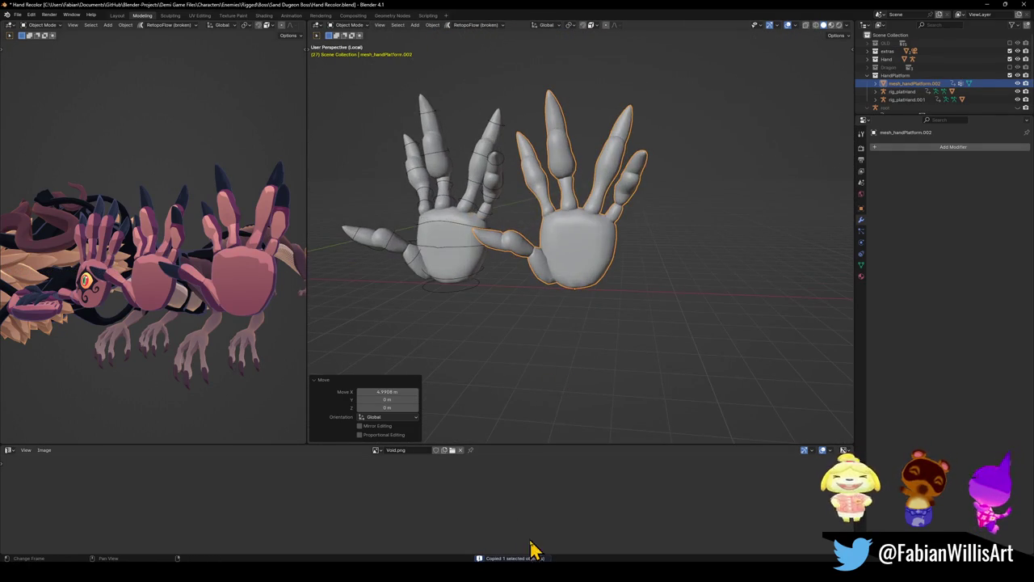
mouse_move(531, 548)
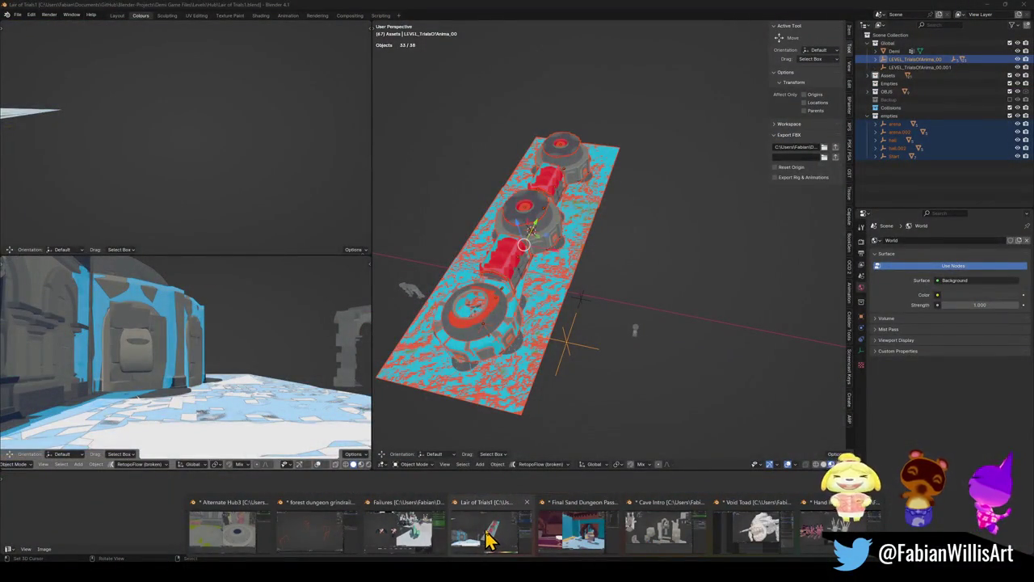
Paste the hand into the Lair of Trials file, snap it to the cursor, and move it along X
click(485, 542)
mouse_move(473, 339)
mouse_down()
mouse_move(542, 295)
mouse_move(526, 300)
mouse_up()
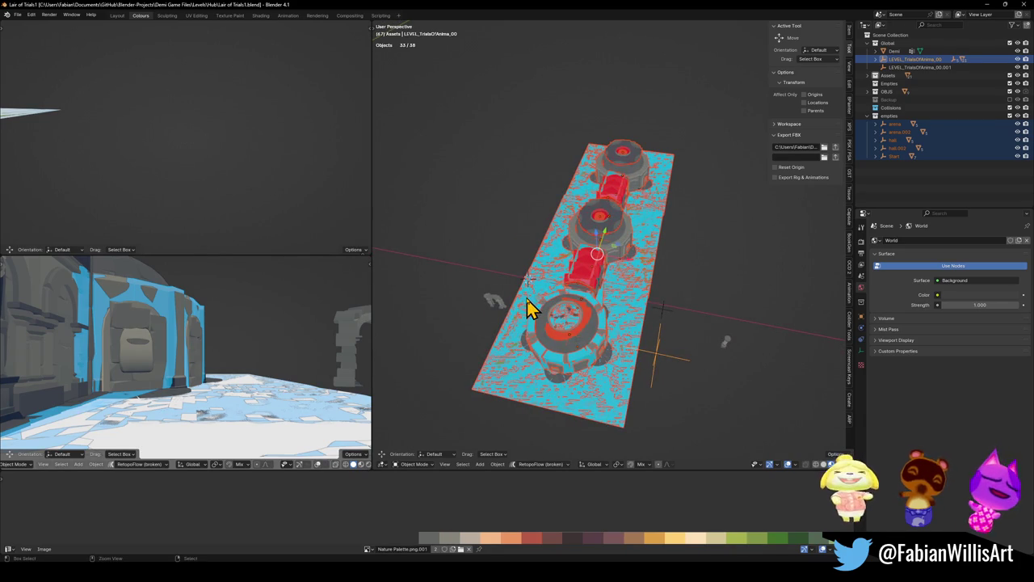
key(ctrl+v)
key(shift+s)
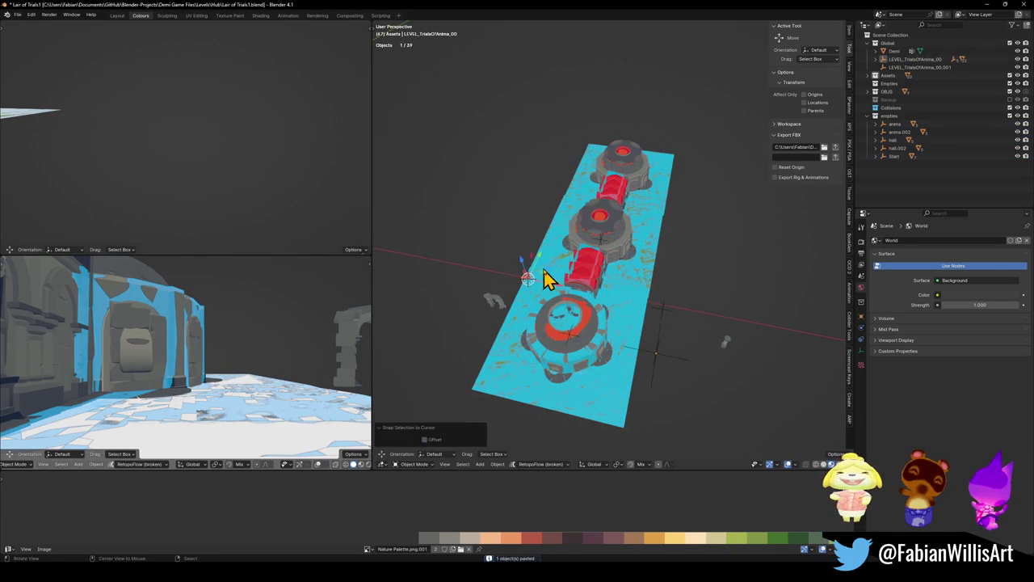
click(553, 274)
scroll(533, 287, up, 6)
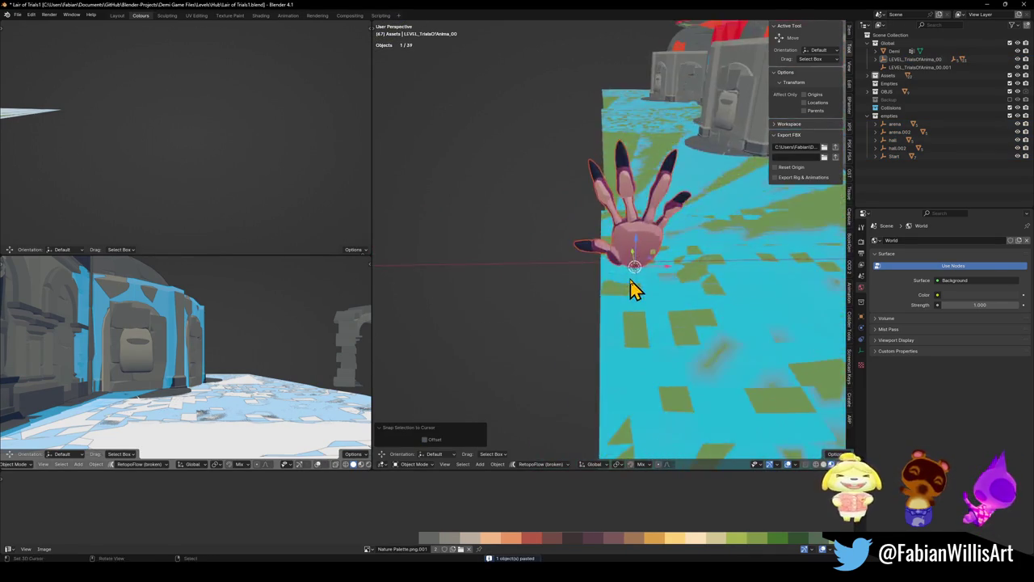
scroll(635, 286, down, 2)
key(g)
click(469, 293)
Select the pasted hand, apply Shade Smooth, and remove its material slot
key(KP_Decimal)
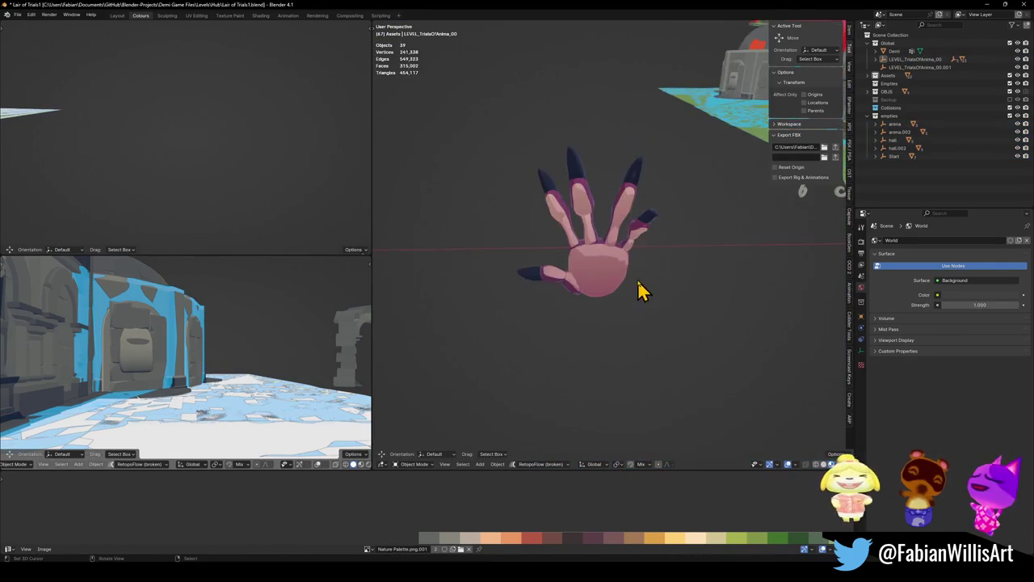
mouse_move(677, 321)
mouse_down()
mouse_move(577, 273)
mouse_move(615, 300)
mouse_up()
click(617, 305)
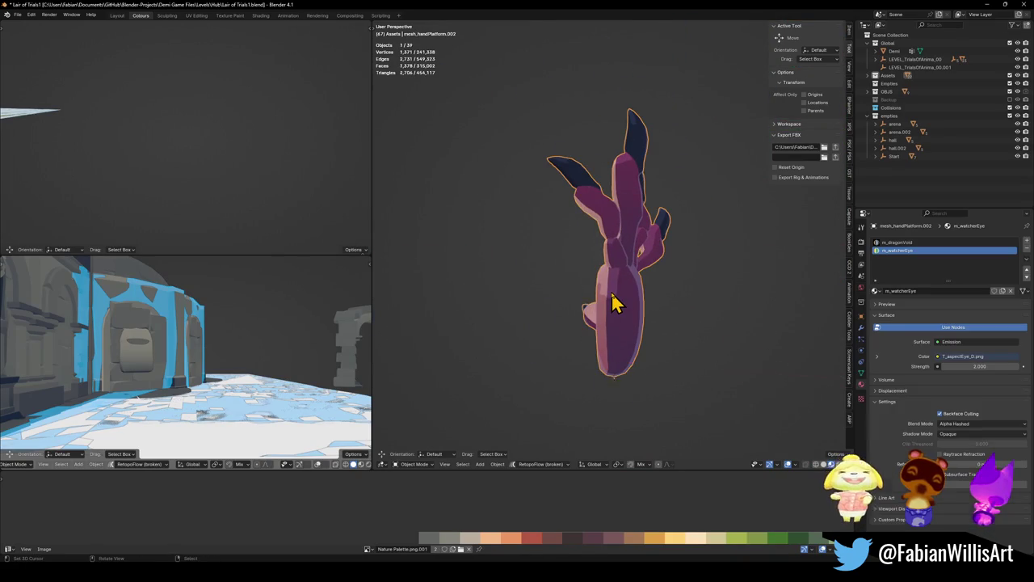
right_click(618, 306)
click(619, 300)
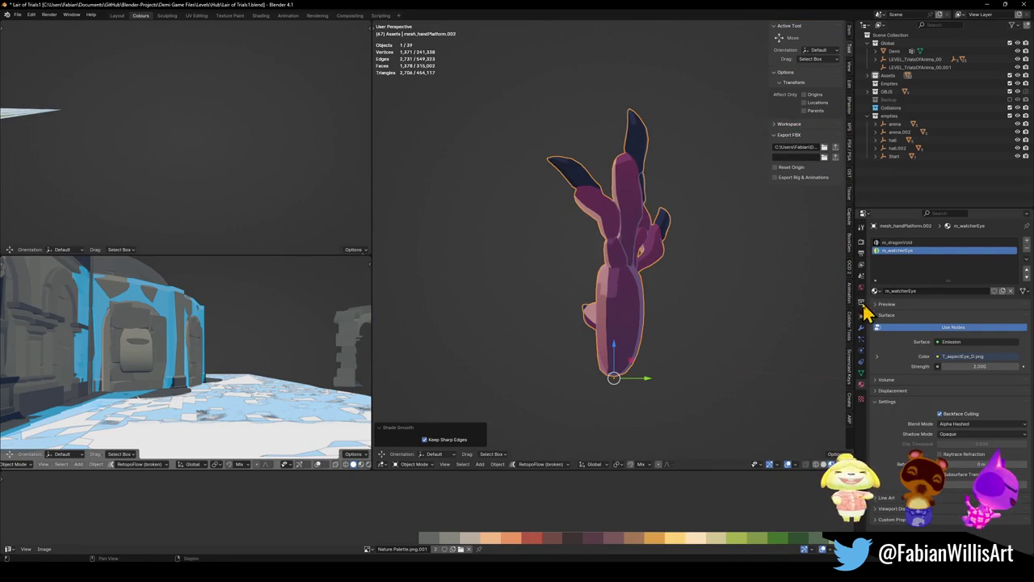
click(1027, 250)
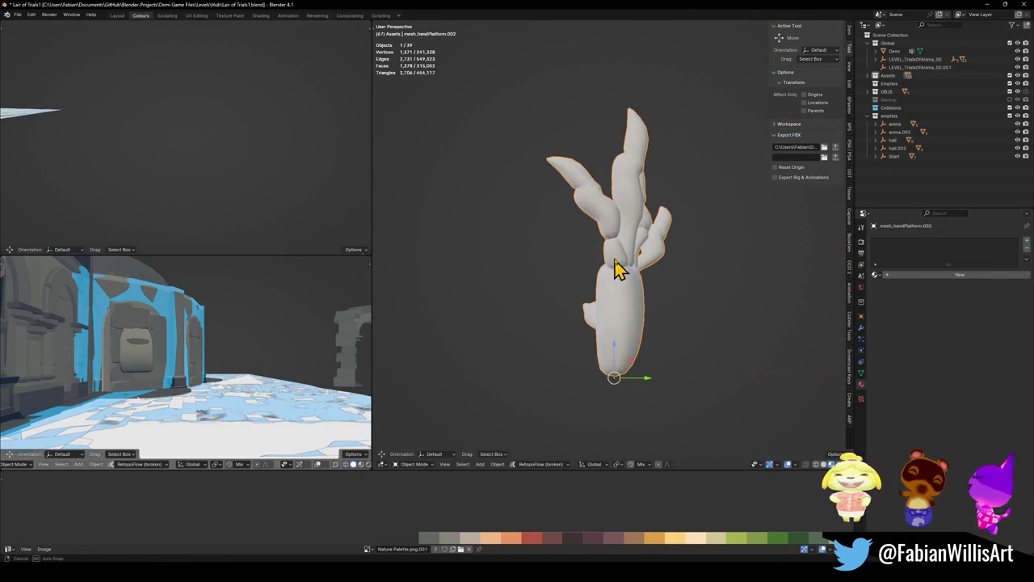
Briefly toggle Edit Mode, then duplicate the hand with Shift+D and undo the duplicate
key(Tab)
scroll(605, 377, up, 3)
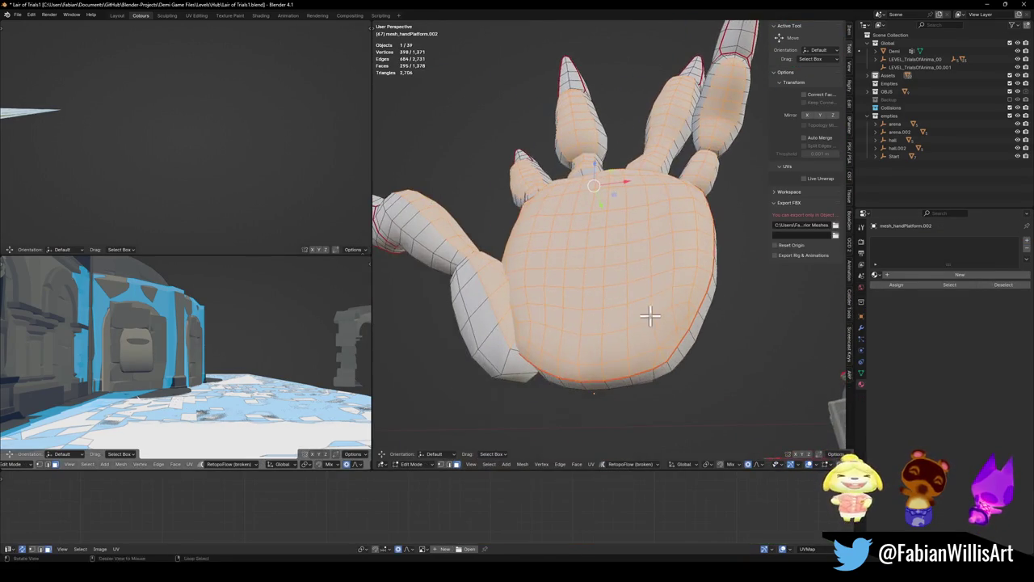
key(Tab)
scroll(619, 307, down, 4)
key(shift+d)
click(506, 314)
key(ctrl+z)
Enter Edit Mode on the hand, try selecting a rim face strip, then clear it
key(Tab)
scroll(647, 307, up, 3)
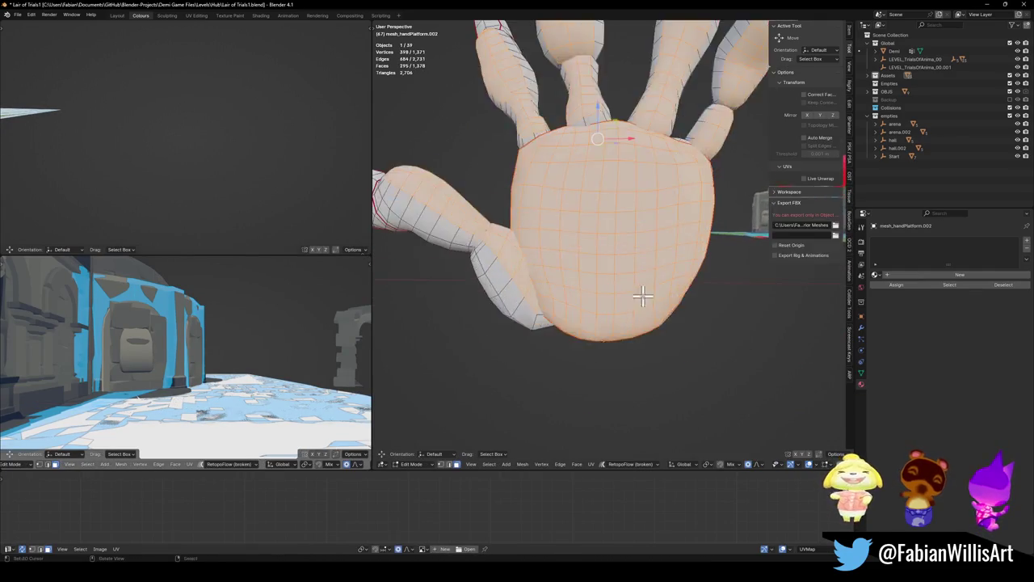
key(alt+a)
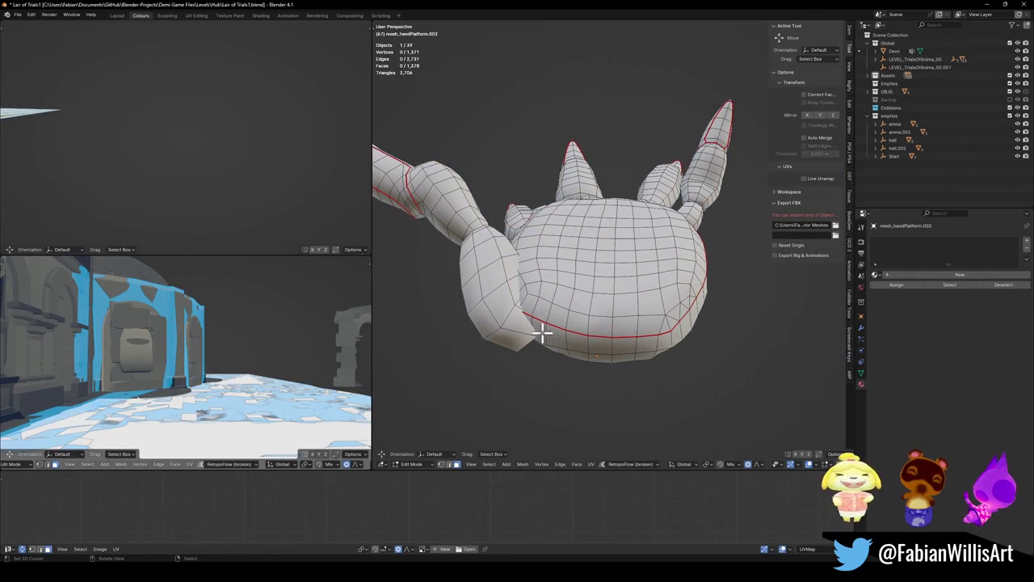
drag(539, 325, 670, 342)
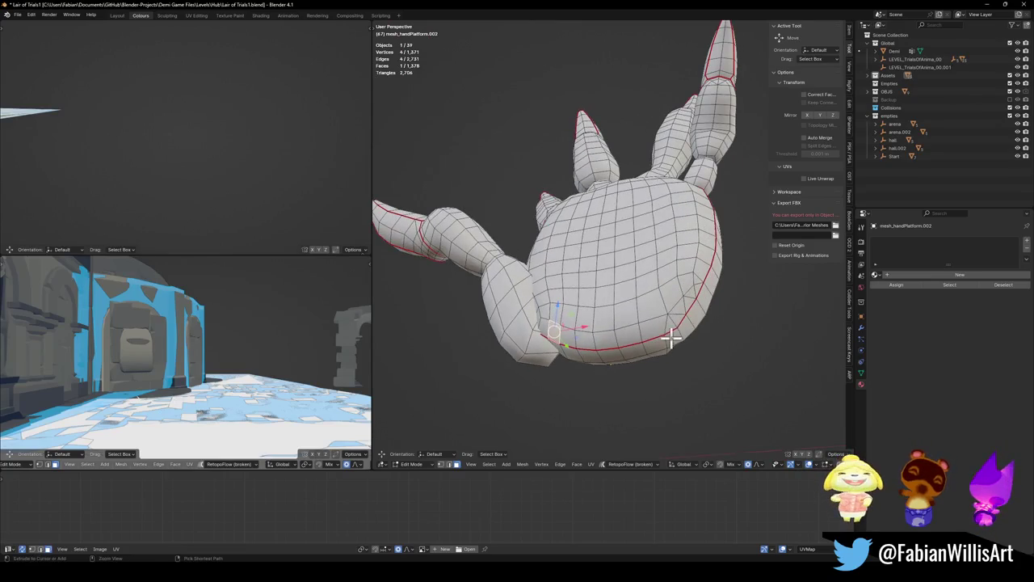
ctrl+right_click(672, 324)
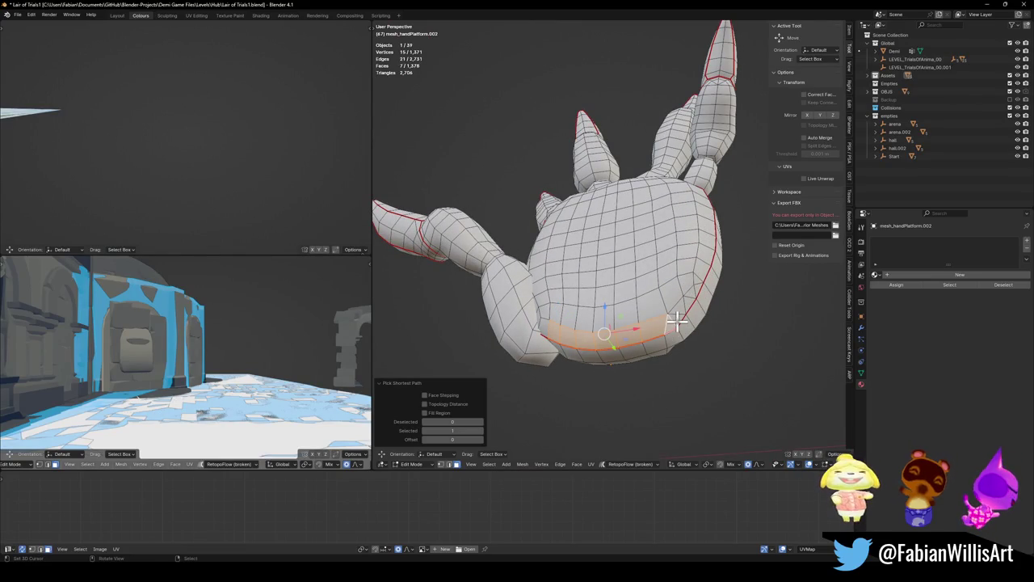
drag(639, 335, 598, 337)
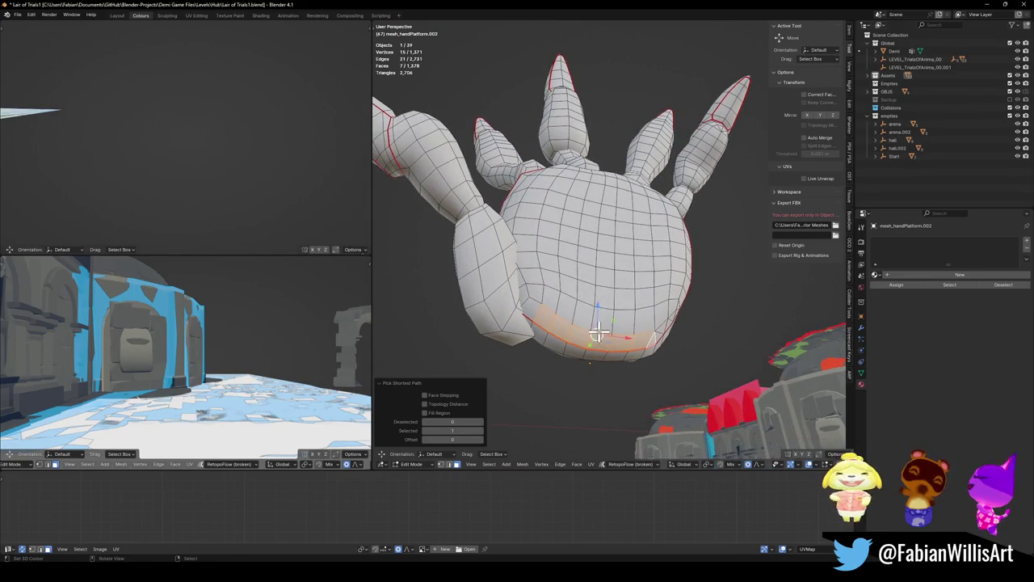
key(alt+a)
Isolate the palm by selecting its connected faces and hiding the rest, leaving nothing selected
key(l)
key(shift+h)
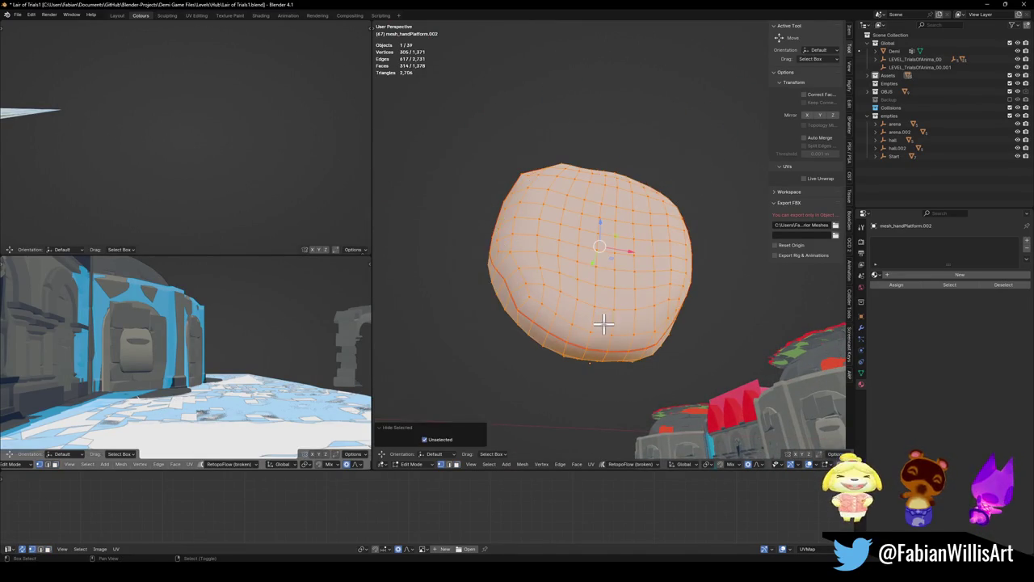
key(alt+a)
scroll(594, 326, up, 3)
mouse_move(588, 326)
mouse_down()
mouse_move(570, 323)
mouse_move(679, 319)
mouse_move(707, 362)
mouse_move(687, 329)
mouse_up()
scroll(452, 377, down, 2)
Start a band of faces on the palm, extending it to 22 faces
ctrl+click(703, 336)
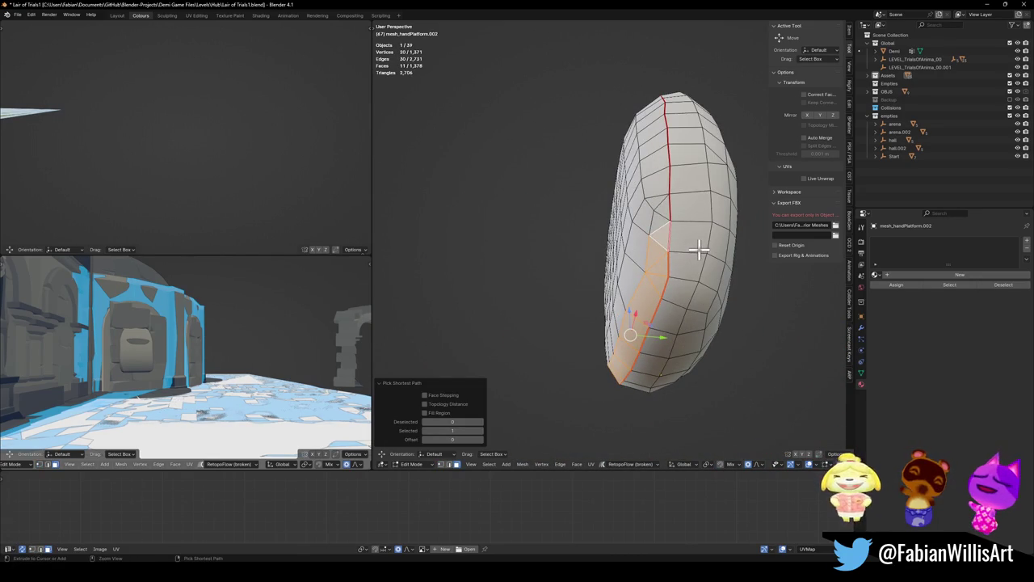
mouse_move(697, 250)
mouse_down()
mouse_move(698, 278)
mouse_move(681, 298)
mouse_up()
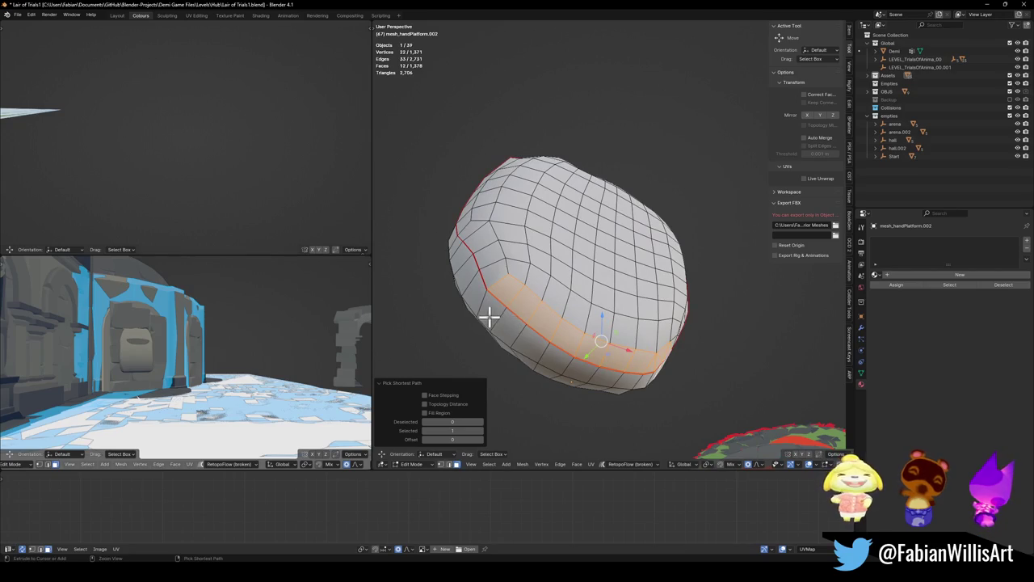
mouse_move(529, 335)
mouse_down()
mouse_move(574, 330)
mouse_move(548, 238)
mouse_up()
ctrl+click(547, 237)
Extend the palm face band around the rim to 24, then 31 faces
mouse_move(527, 285)
mouse_down()
mouse_move(617, 280)
mouse_move(608, 260)
mouse_up()
mouse_move(554, 218)
mouse_down()
mouse_move(638, 254)
mouse_move(711, 309)
mouse_move(697, 309)
mouse_up()
ctrl+click(698, 305)
ctrl+click(529, 240)
mouse_move(528, 240)
mouse_down()
mouse_move(621, 293)
mouse_move(670, 286)
mouse_move(670, 307)
mouse_up()
scroll(598, 303, up, 2)
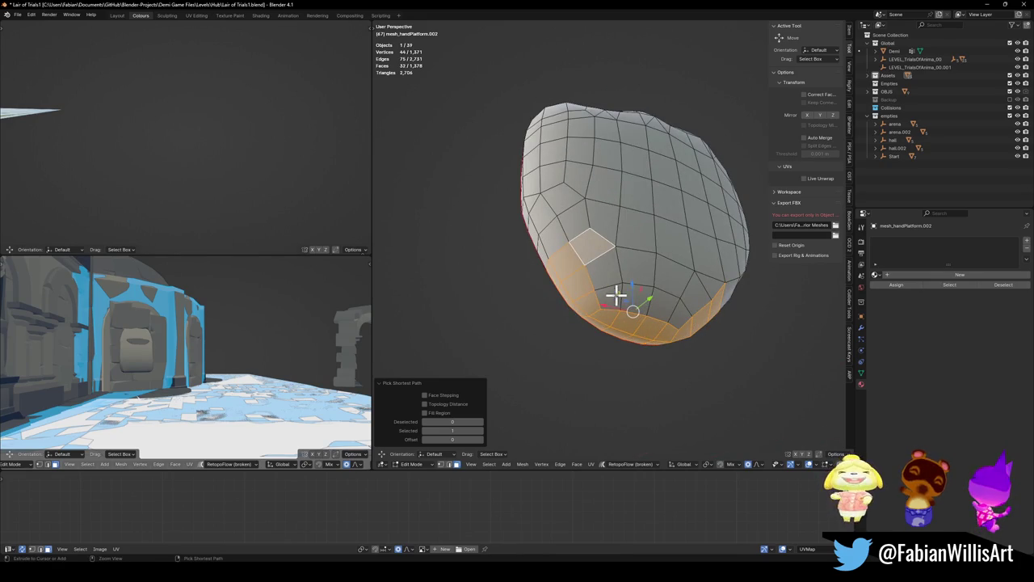